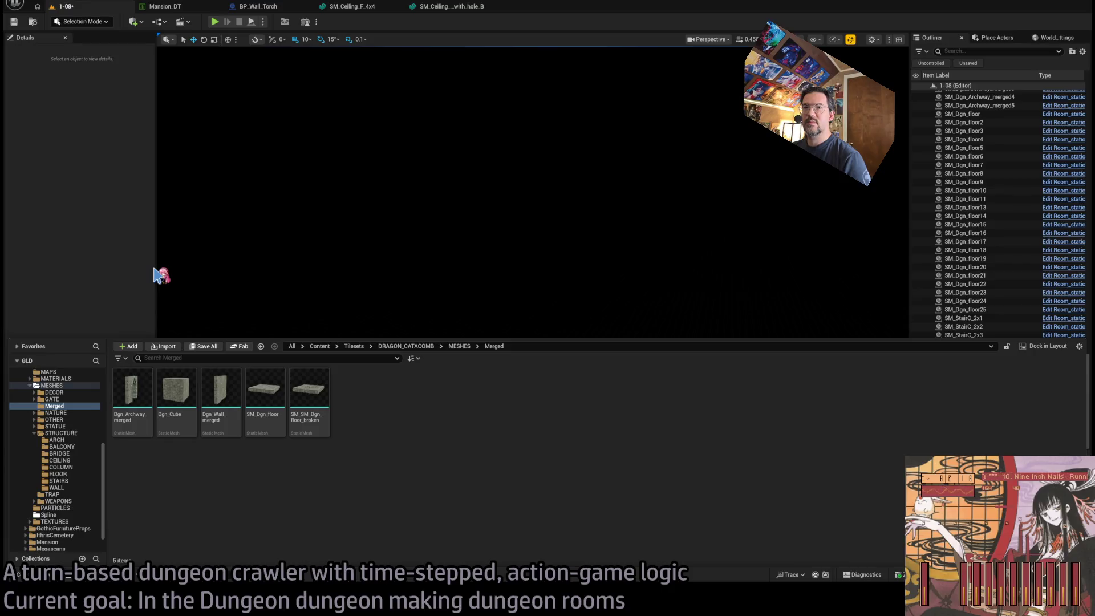
Step: Browse the structure folders to BALCONY and place SM_Balcony_b in the level, framed in view
{"action": "left_click", "coordinate": [73, 475]}
{"action": "left_click", "coordinate": [72, 433]}
{"action": "left_click", "coordinate": [71, 467]}
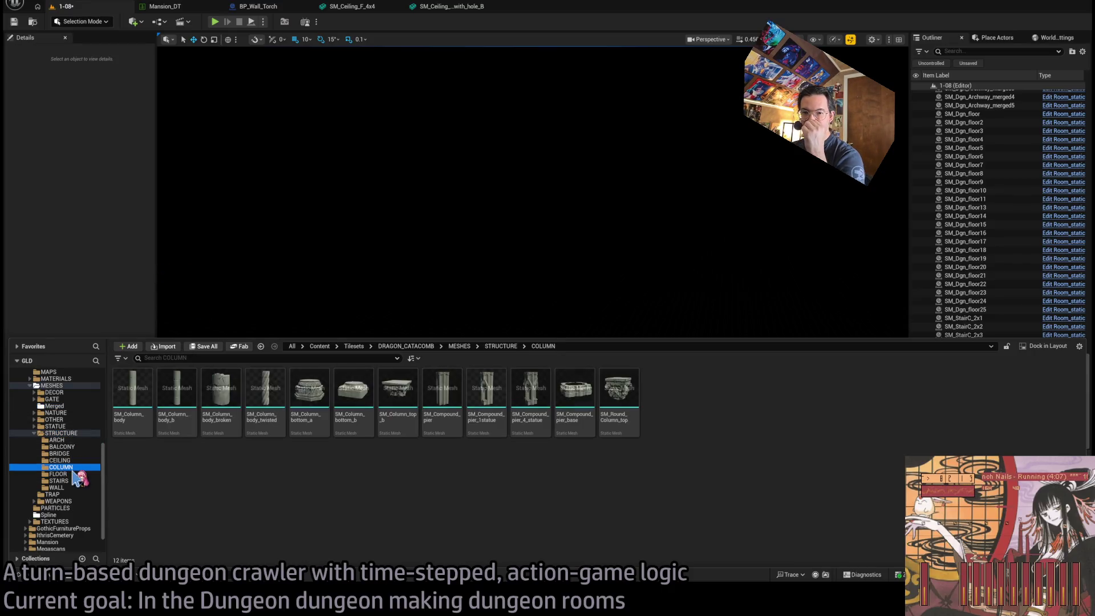
{"action": "left_click", "coordinate": [79, 439]}
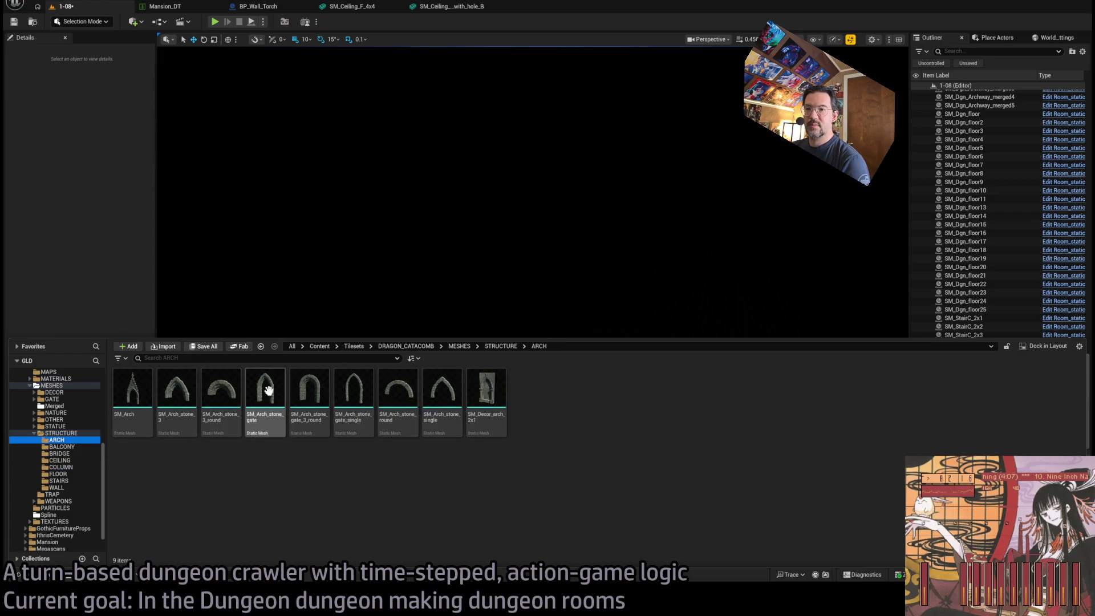
{"action": "left_click", "coordinate": [75, 446]}
{"action": "mouse_move", "coordinate": [260, 394]}
{"action": "left_mouse_down"}
{"action": "mouse_move", "coordinate": [416, 318]}
{"action": "mouse_move", "coordinate": [368, 365]}
{"action": "left_mouse_up"}
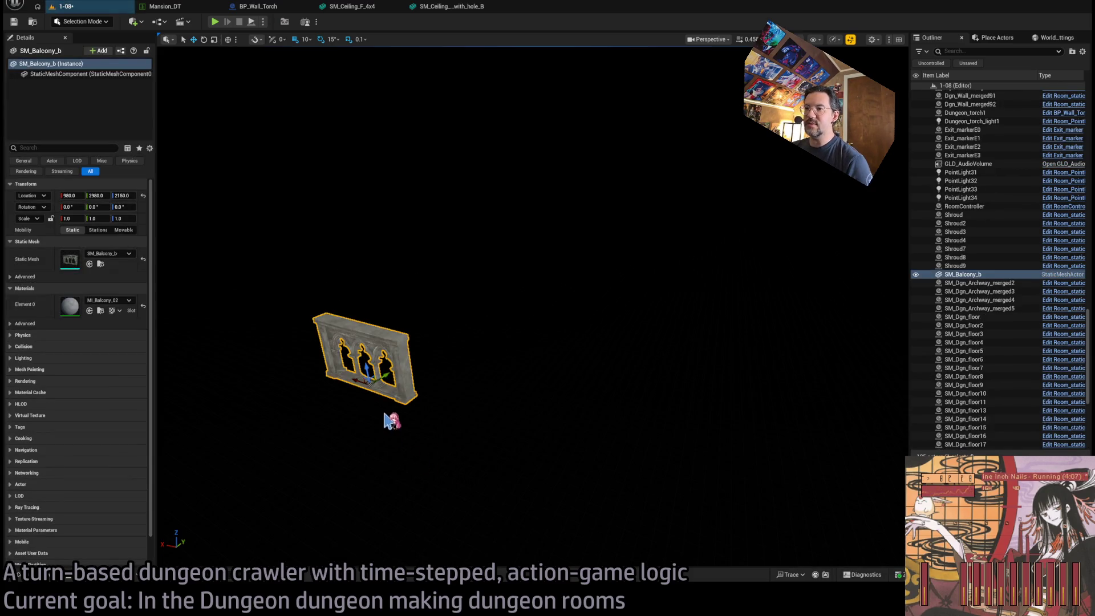
{"action": "key", "text": "f"}
Step: Inspect the nearby wall Dgn_Wall_merged2 from a low angle, then reselect the balcony
{"action": "mouse_move", "coordinate": [368, 365]}
{"action": "left_mouse_down"}
{"action": "mouse_move", "coordinate": [456, 343]}
{"action": "mouse_move", "coordinate": [456, 376]}
{"action": "mouse_move", "coordinate": [491, 359]}
{"action": "mouse_move", "coordinate": [536, 365]}
{"action": "mouse_move", "coordinate": [547, 377]}
{"action": "mouse_move", "coordinate": [531, 406]}
{"action": "left_mouse_up"}
{"action": "left_click_drag", "start_coordinate": [602, 427], "coordinate": [569, 349]}
{"action": "left_click", "coordinate": [528, 313]}
{"action": "key", "text": "f"}
{"action": "mouse_move", "coordinate": [528, 313]}
{"action": "left_mouse_down"}
{"action": "mouse_move", "coordinate": [553, 325]}
{"action": "mouse_move", "coordinate": [596, 427]}
{"action": "left_mouse_up"}
{"action": "left_click", "coordinate": [633, 434]}
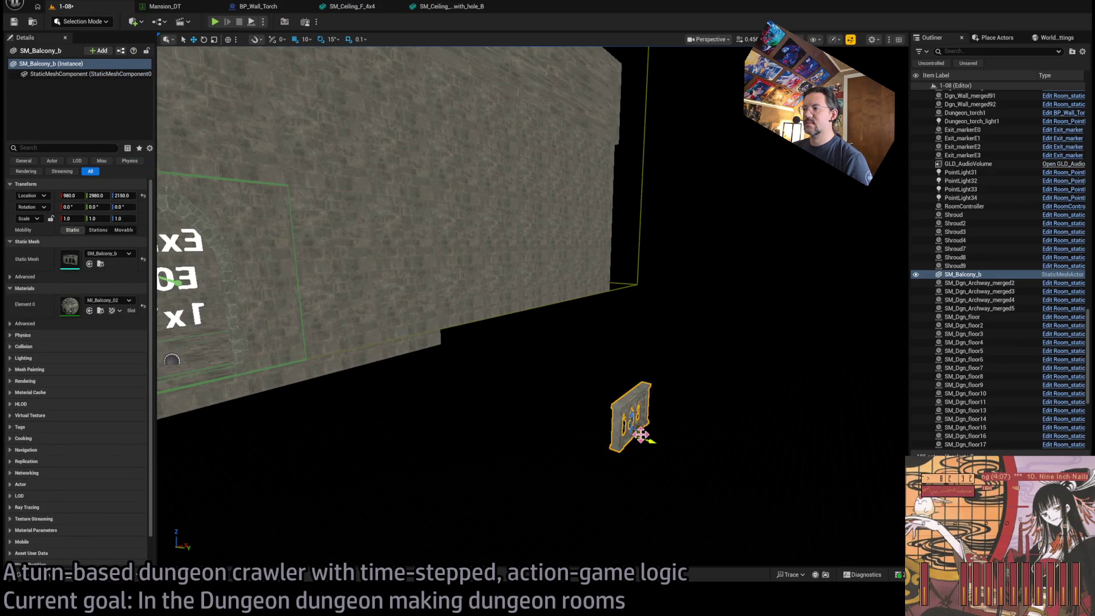
Step: Move the balcony up against the edge of the dungeon wall
{"action": "left_click_drag", "start_coordinate": [635, 426], "coordinate": [406, 340]}
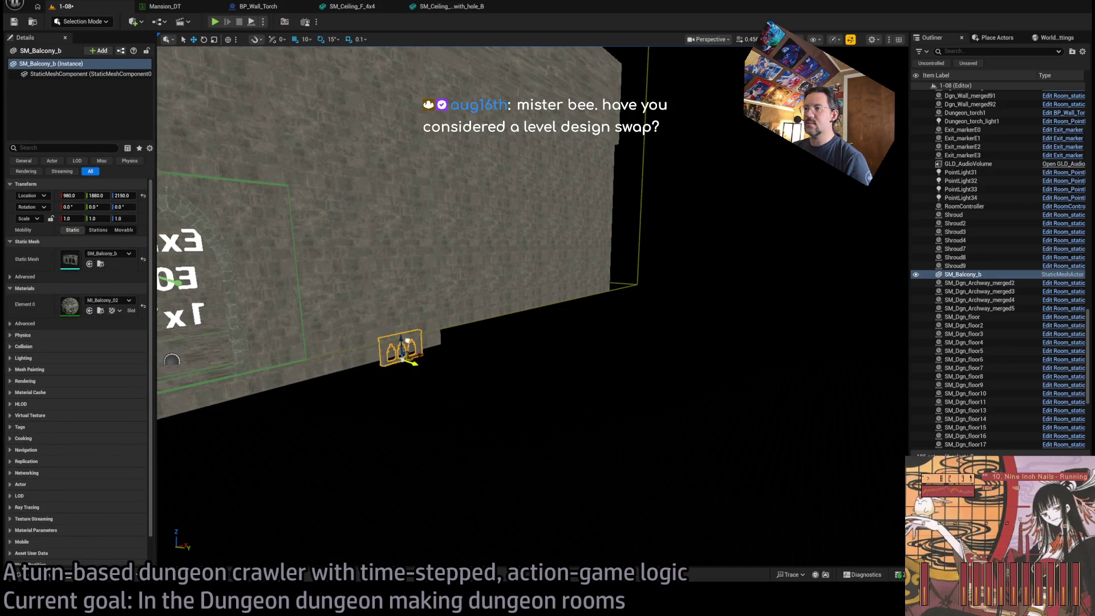
{"action": "mouse_move", "coordinate": [473, 355]}
{"action": "left_mouse_down"}
{"action": "mouse_move", "coordinate": [371, 287]}
{"action": "mouse_move", "coordinate": [425, 308]}
{"action": "mouse_move", "coordinate": [387, 302]}
{"action": "left_mouse_up"}
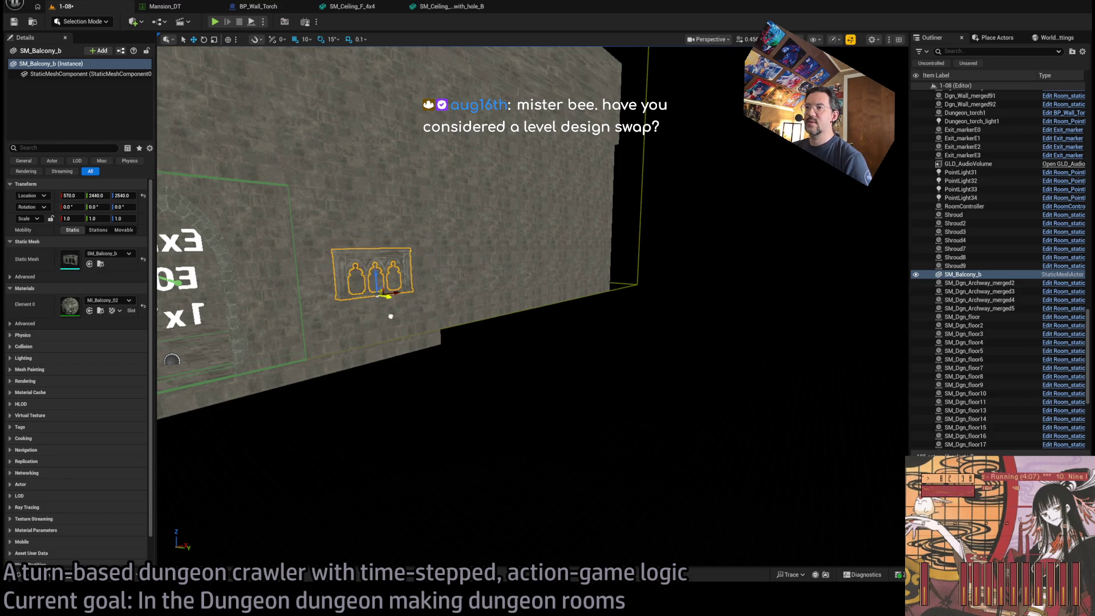
{"action": "key", "text": "f"}
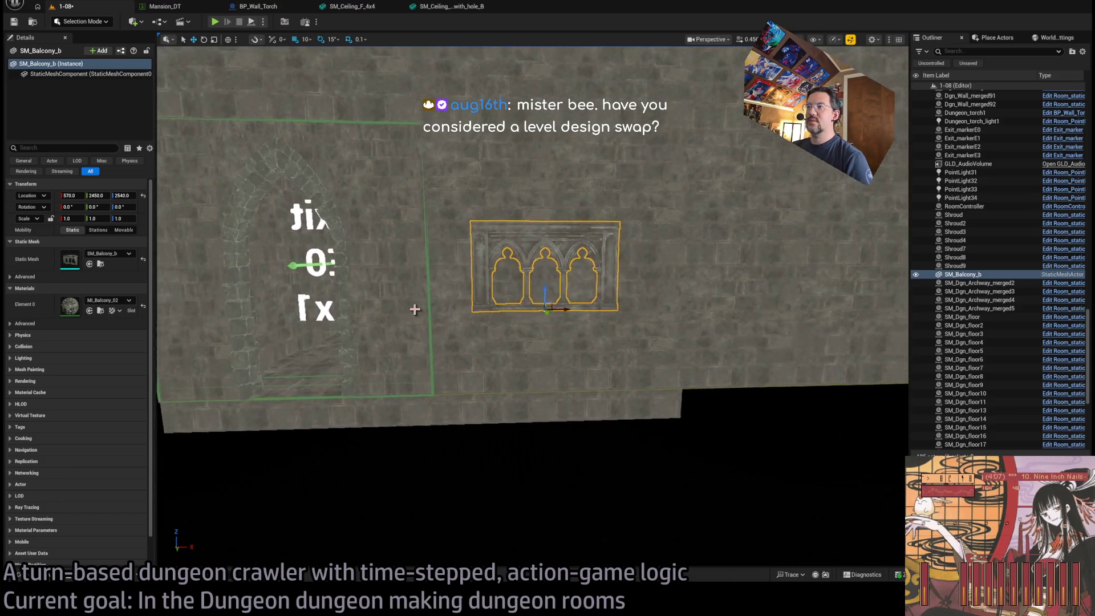
Step: Swap the balcony to SM_Balcony_a and slide it flush along the wall to 510, 2400, 2540
{"action": "key", "text": "ctrl+space"}
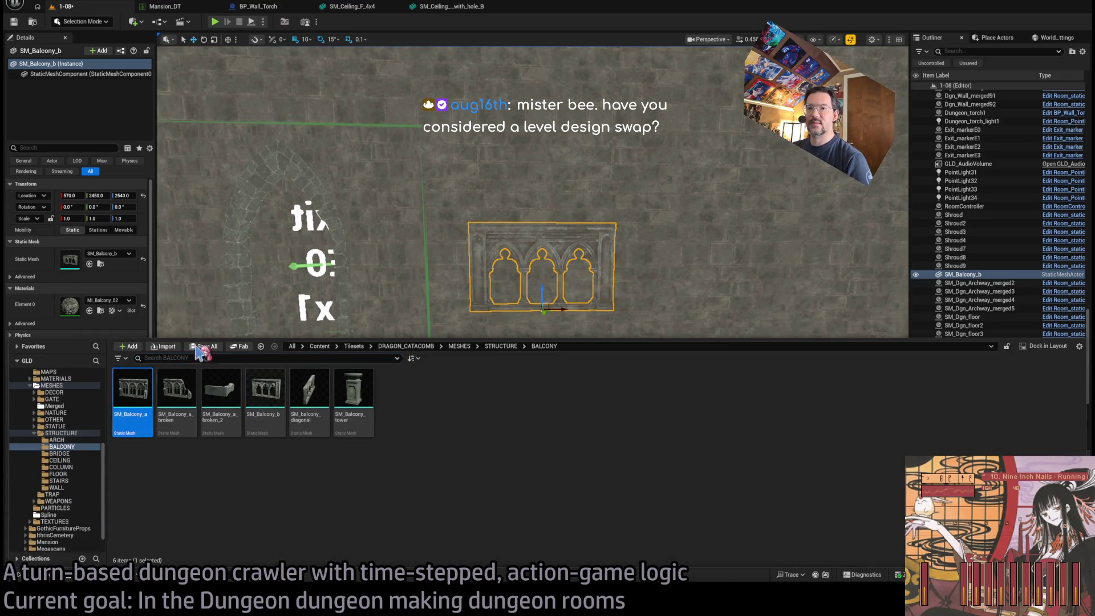
{"action": "key", "text": "ctrl+space"}
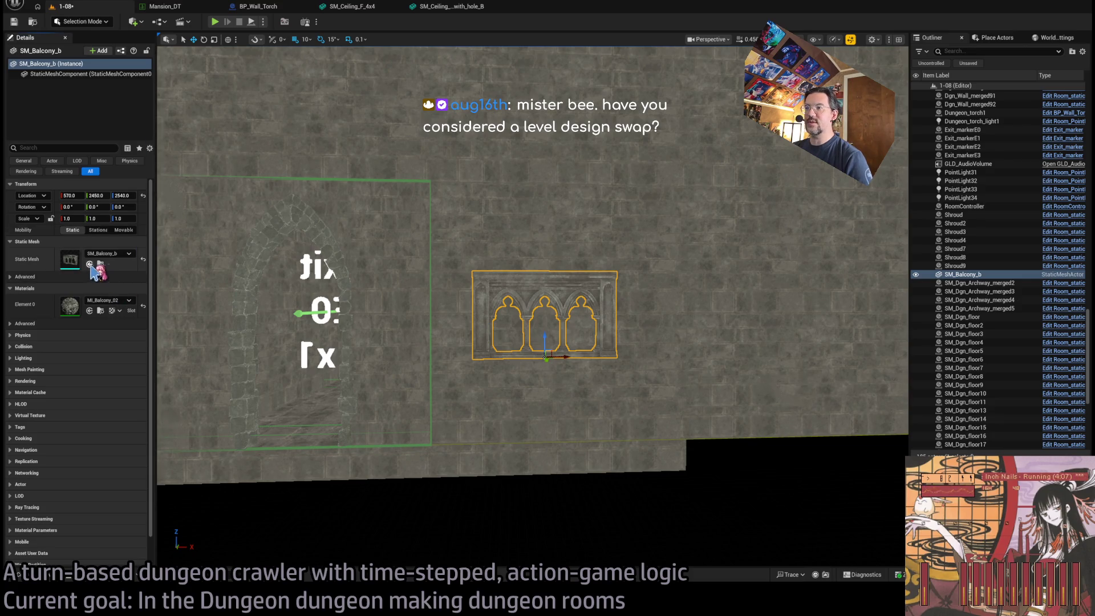
{"action": "left_click", "coordinate": [90, 263]}
{"action": "scroll", "coordinate": [578, 374], "scroll_direction": "up", "scroll_amount": 3}
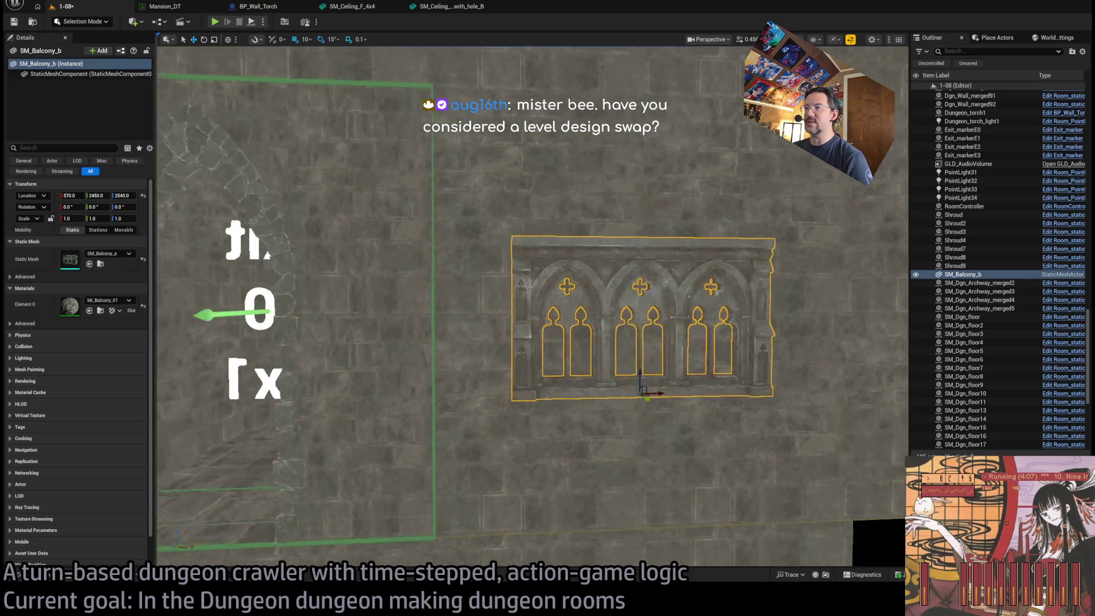
{"action": "left_click_drag", "start_coordinate": [578, 374], "coordinate": [420, 366]}
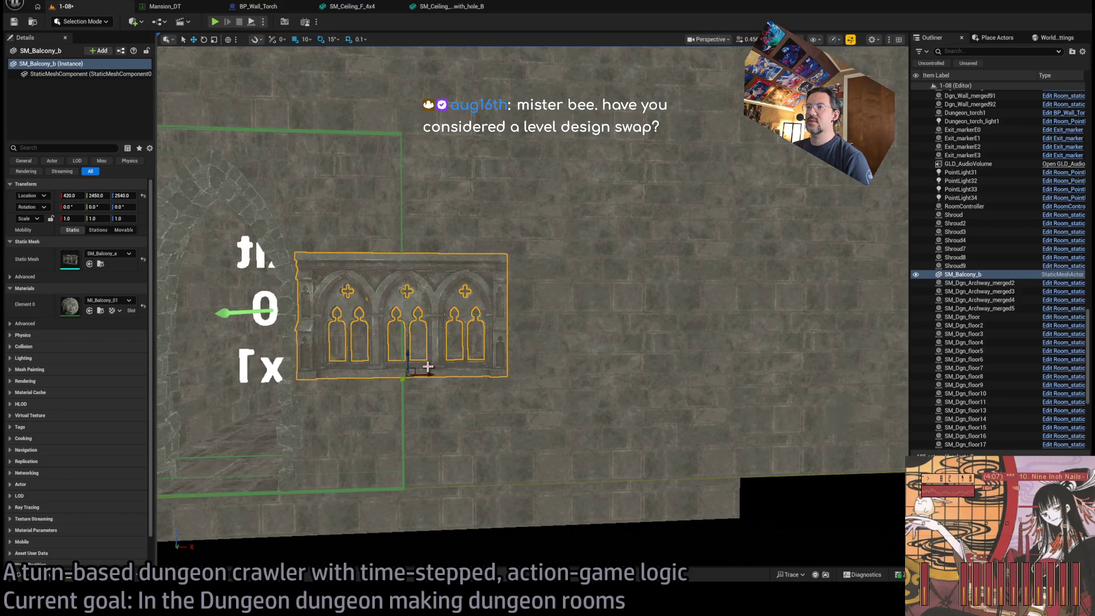
{"action": "mouse_move", "coordinate": [518, 379]}
{"action": "left_mouse_down"}
{"action": "mouse_move", "coordinate": [534, 337]}
{"action": "mouse_move", "coordinate": [490, 319]}
{"action": "left_mouse_up"}
{"action": "scroll", "coordinate": [633, 410], "scroll_direction": "down", "scroll_amount": 5}
{"action": "mouse_move", "coordinate": [481, 367]}
{"action": "left_mouse_down"}
{"action": "mouse_move", "coordinate": [551, 365]}
{"action": "mouse_move", "coordinate": [536, 360]}
{"action": "left_mouse_up"}
Step: Raise the balcony higher up the wall and delete the extra duplicate copies
{"action": "left_click", "coordinate": [513, 306]}
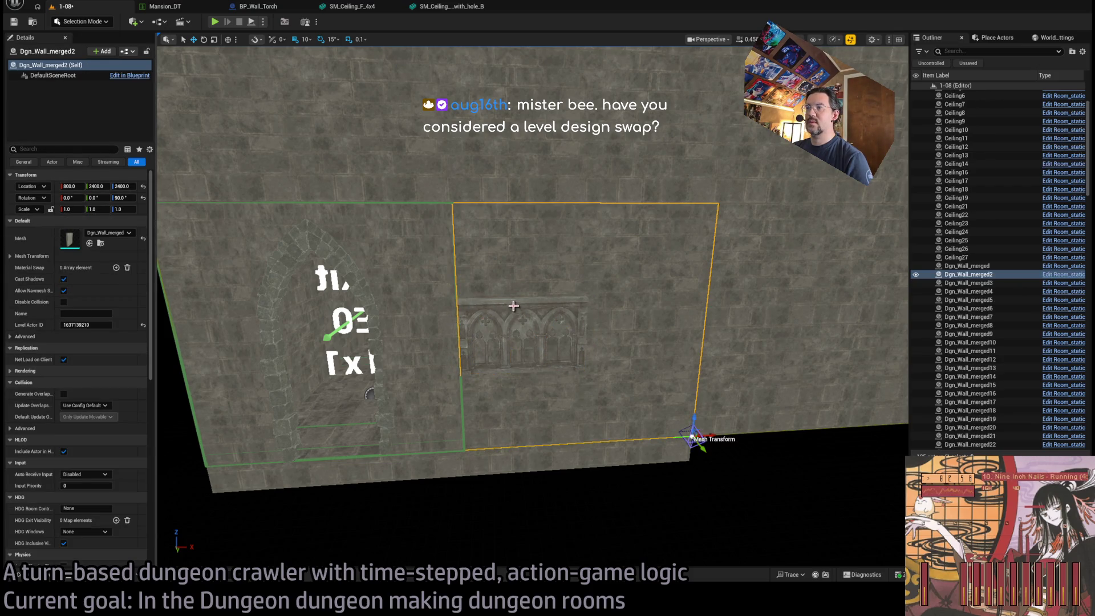
{"action": "left_click", "coordinate": [502, 376]}
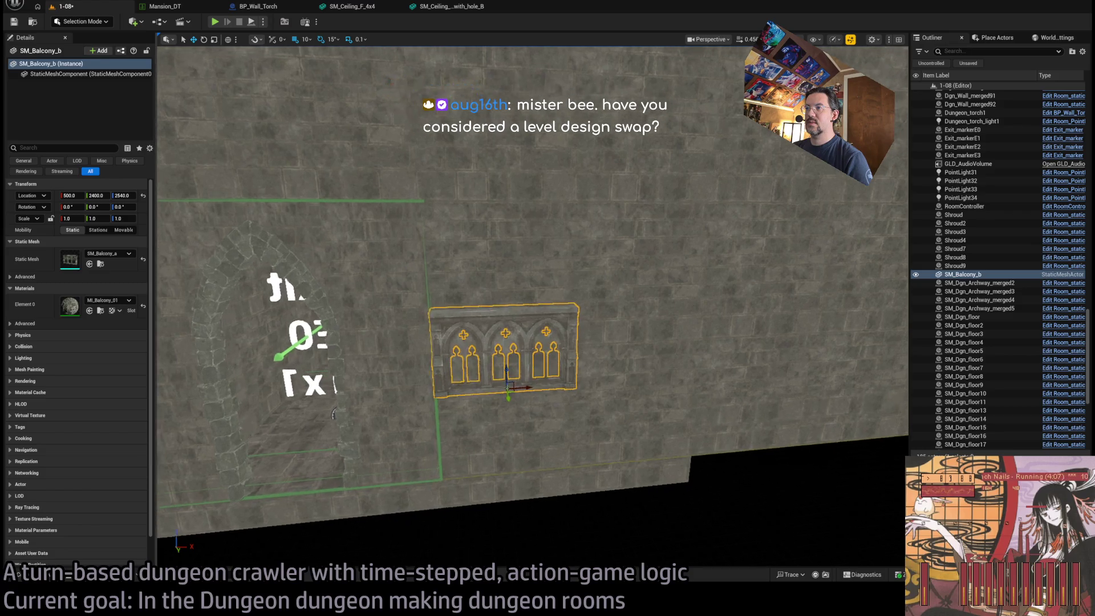
{"action": "left_click_drag", "start_coordinate": [526, 357], "coordinate": [525, 268]}
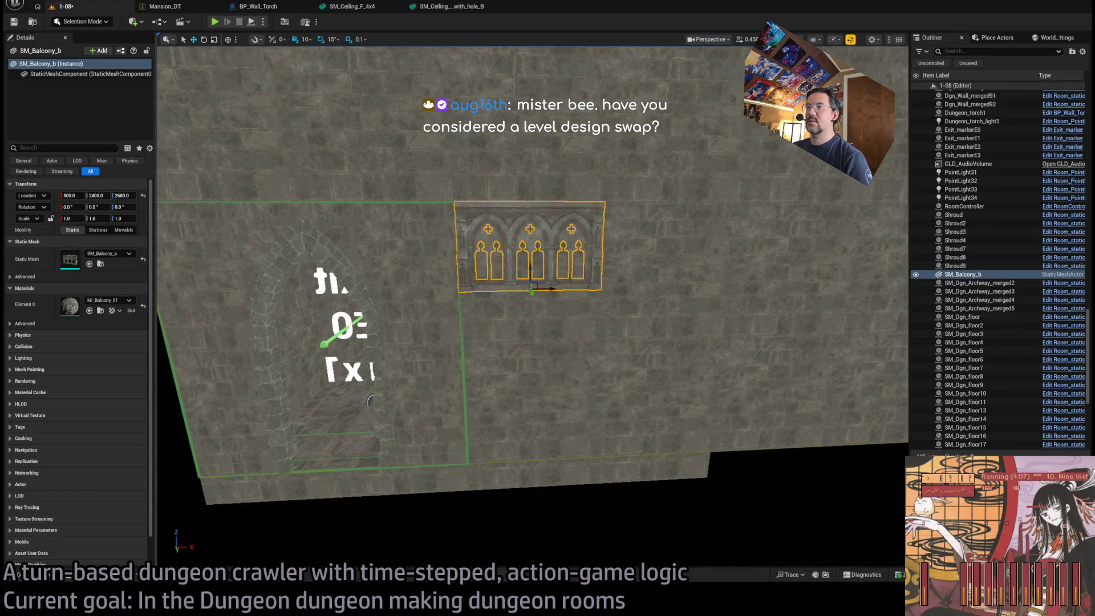
{"action": "scroll", "coordinate": [520, 302], "scroll_direction": "down", "scroll_amount": 2}
{"action": "left_click_drag", "start_coordinate": [525, 203], "coordinate": [523, 348]}
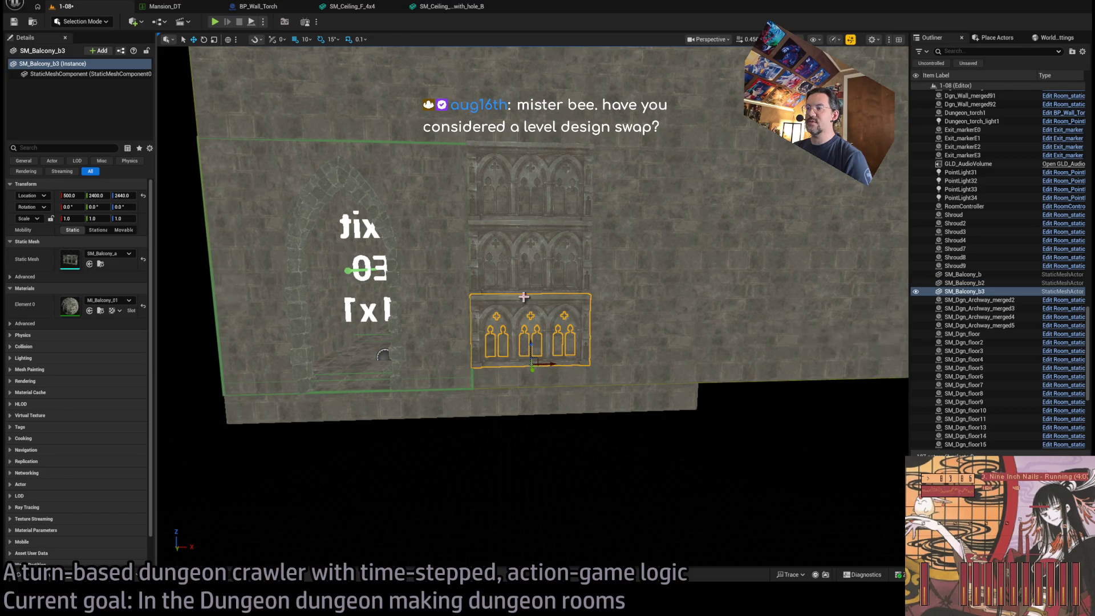
{"action": "key", "text": "Delete"}
{"action": "left_click", "coordinate": [511, 236]}
{"action": "key", "text": "Delete"}
{"action": "left_click", "coordinate": [514, 162]}
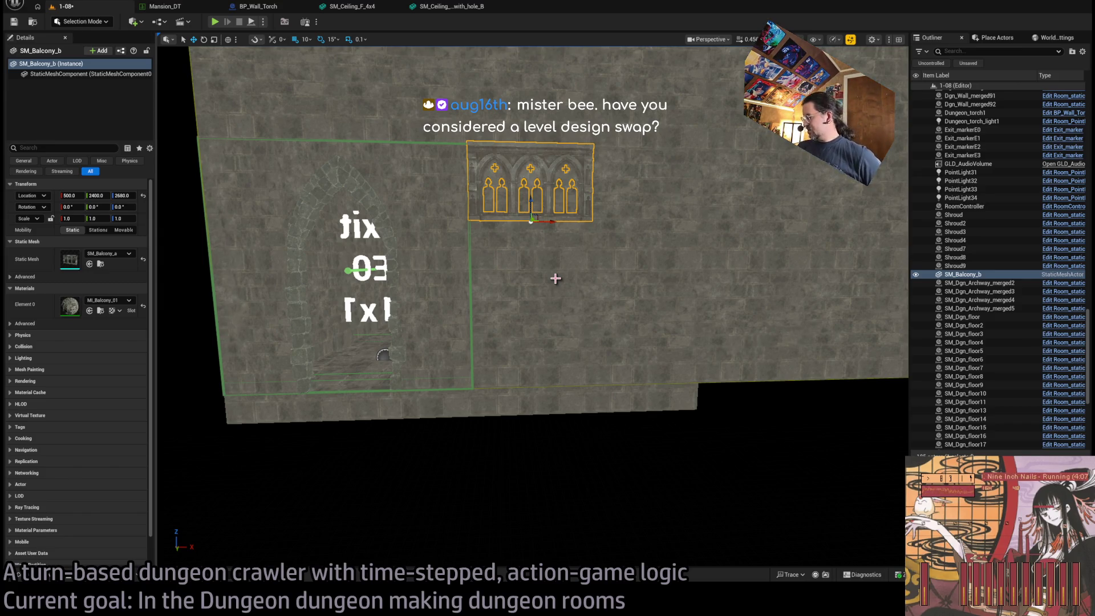
Step: Push the balcony into the wall and delete wall section Dgn_Wall_merged75 to open a gap
{"action": "left_click_drag", "start_coordinate": [467, 349], "coordinate": [513, 365]}
{"action": "mouse_move", "coordinate": [619, 345]}
{"action": "left_mouse_down"}
{"action": "mouse_move", "coordinate": [662, 353]}
{"action": "mouse_move", "coordinate": [622, 347]}
{"action": "mouse_move", "coordinate": [662, 354]}
{"action": "mouse_move", "coordinate": [638, 355]}
{"action": "left_mouse_up"}
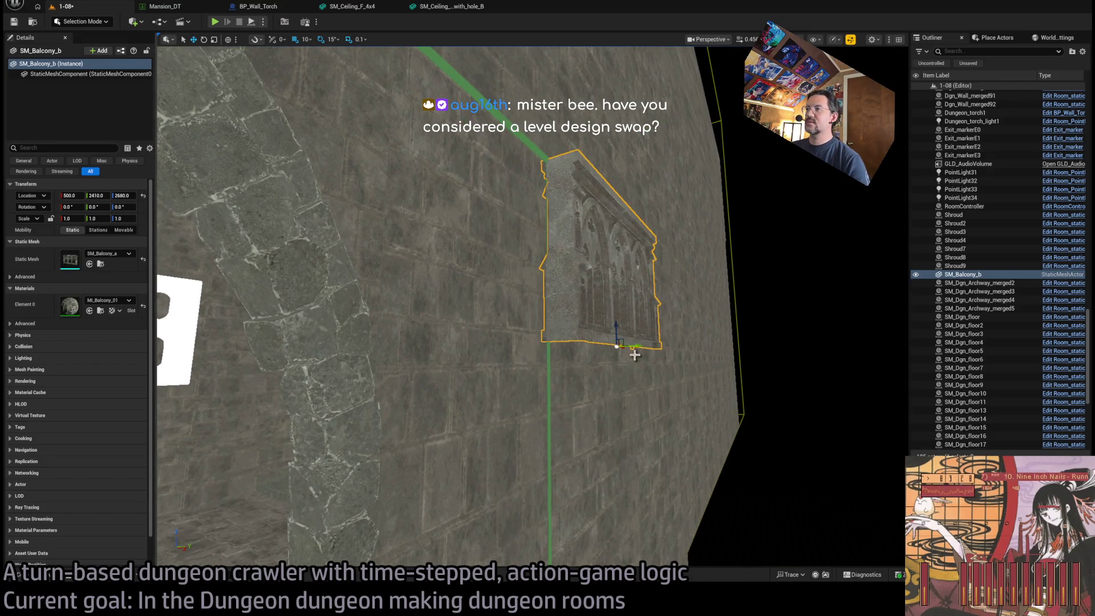
{"action": "key", "text": "f"}
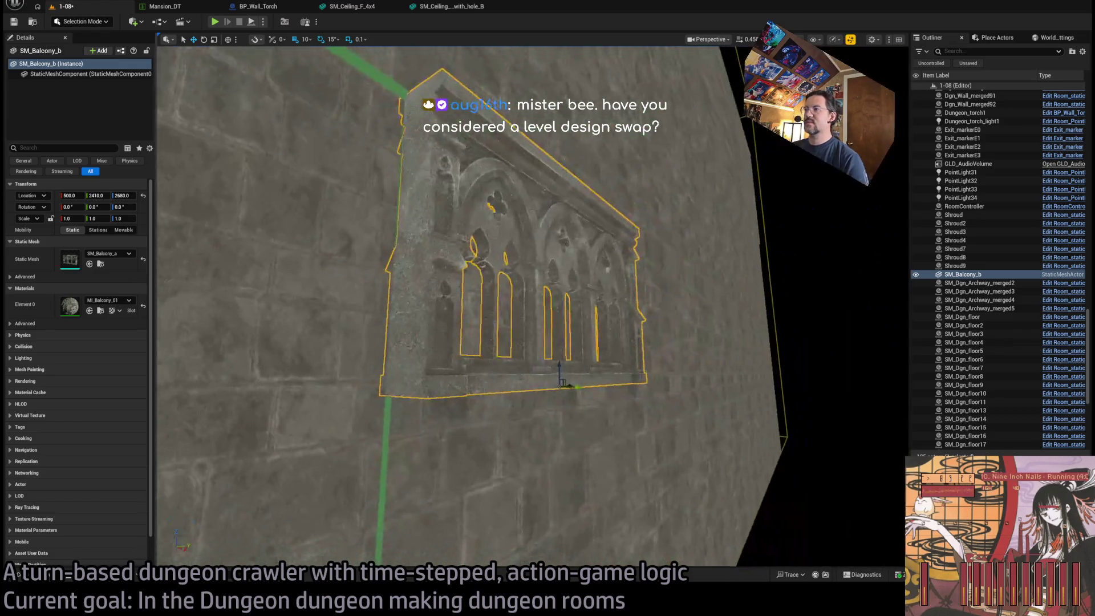
{"action": "mouse_move", "coordinate": [513, 365]}
{"action": "left_mouse_down"}
{"action": "mouse_move", "coordinate": [521, 381]}
{"action": "mouse_move", "coordinate": [542, 377]}
{"action": "mouse_move", "coordinate": [556, 303]}
{"action": "mouse_move", "coordinate": [440, 268]}
{"action": "mouse_move", "coordinate": [518, 330]}
{"action": "mouse_move", "coordinate": [377, 353]}
{"action": "mouse_move", "coordinate": [643, 301]}
{"action": "mouse_move", "coordinate": [576, 340]}
{"action": "mouse_move", "coordinate": [378, 339]}
{"action": "left_mouse_up"}
{"action": "left_click", "coordinate": [554, 336]}
{"action": "key", "text": "f"}
{"action": "key", "text": "Delete"}
{"action": "left_click", "coordinate": [494, 292]}
Step: Duplicate the balcony as a second railing piece and select both pieces together
{"action": "key", "text": "f"}
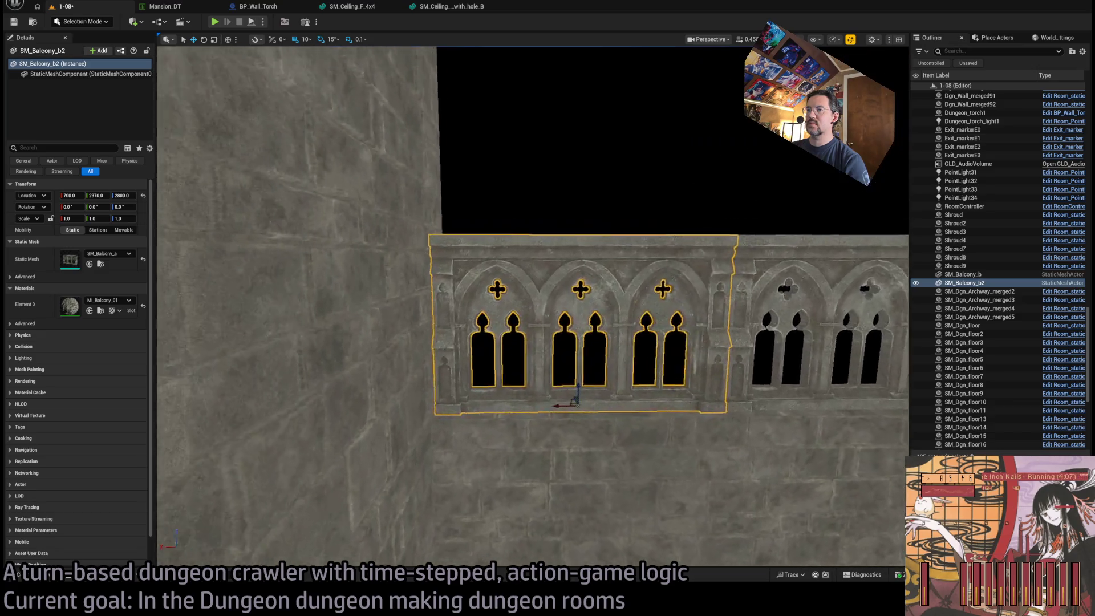
{"action": "left_click_drag", "start_coordinate": [573, 393], "coordinate": [421, 312]}
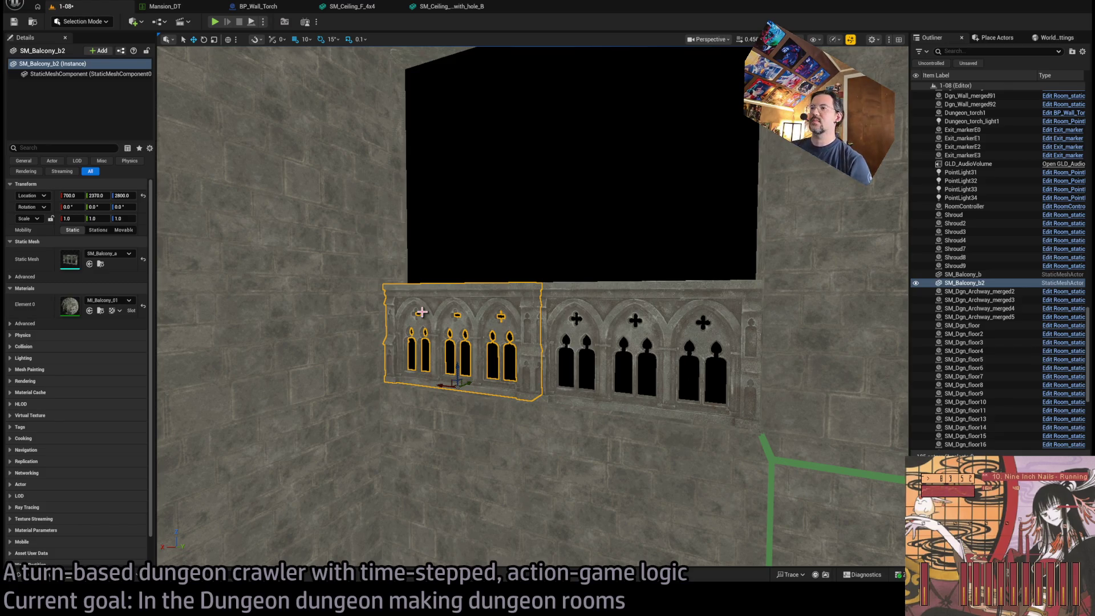
{"action": "left_click", "coordinate": [606, 313]}
{"action": "key", "text": "f"}
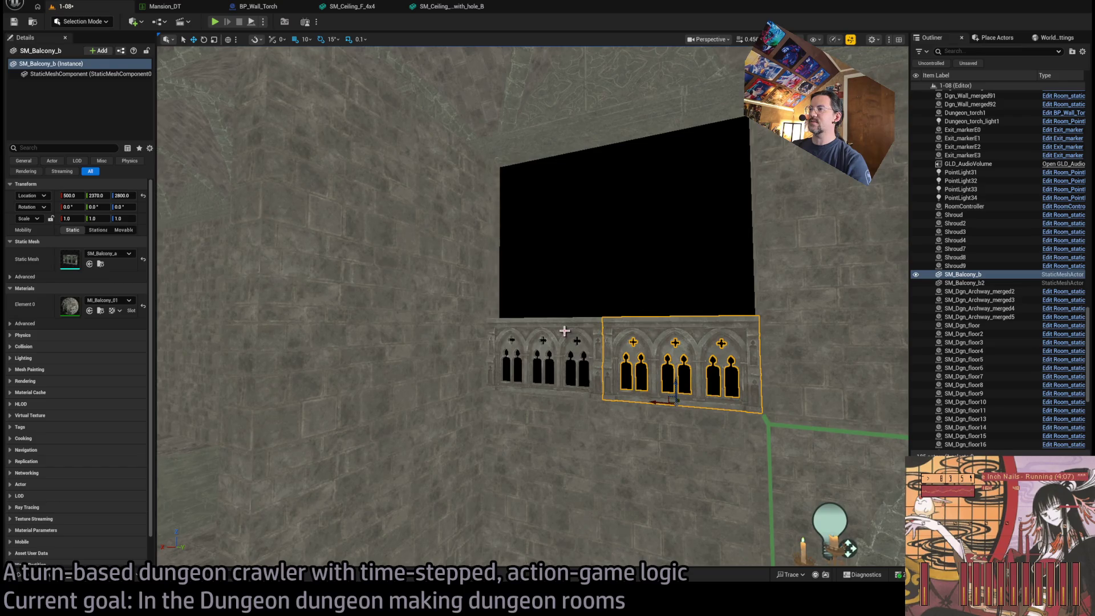
{"action": "left_click", "coordinate": [565, 333], "text": "ctrl"}
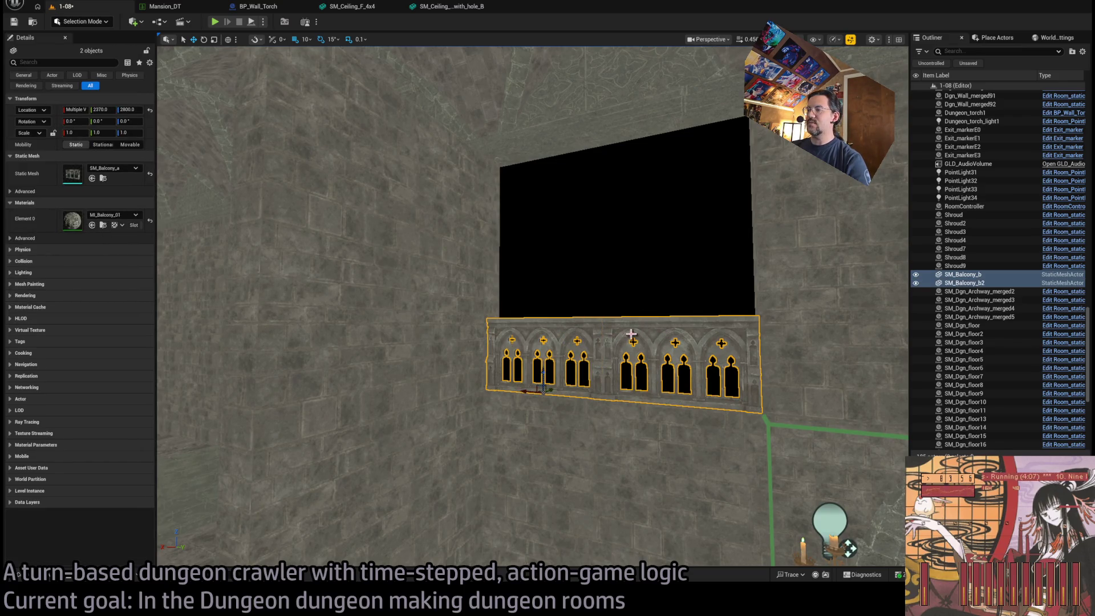
{"action": "key", "text": "f"}
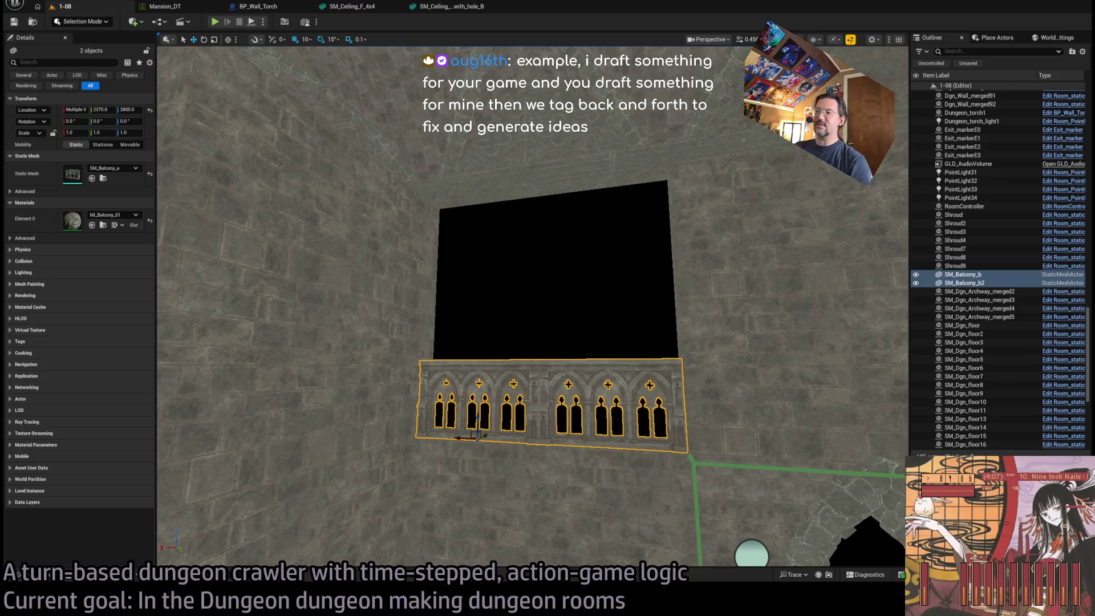
{"action": "key", "text": "f"}
{"action": "mouse_move", "coordinate": [617, 446]}
{"action": "left_mouse_down"}
{"action": "mouse_move", "coordinate": [502, 422]}
{"action": "mouse_move", "coordinate": [402, 367]}
{"action": "mouse_move", "coordinate": [283, 449]}
{"action": "mouse_move", "coordinate": [357, 470]}
{"action": "mouse_move", "coordinate": [634, 423]}
{"action": "left_mouse_up"}
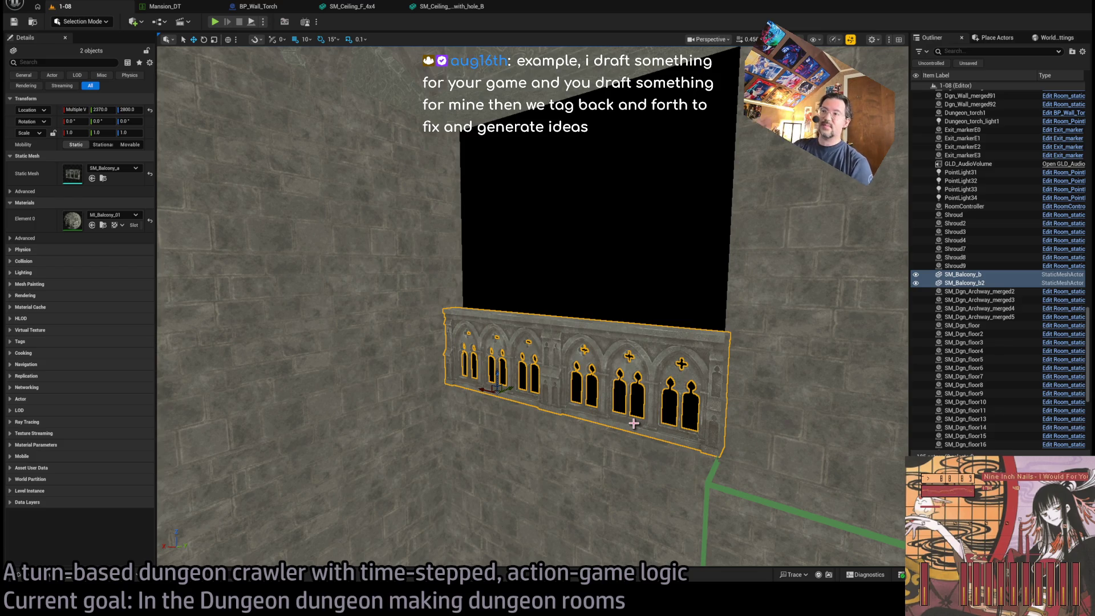
Step: Pick out the left railing piece on its own
{"action": "left_click", "coordinate": [610, 325]}
{"action": "left_click", "coordinate": [507, 328]}
{"action": "left_click", "coordinate": [570, 336]}
{"action": "left_click", "coordinate": [527, 329]}
{"action": "left_click", "coordinate": [594, 335]}
{"action": "left_click", "coordinate": [530, 324]}
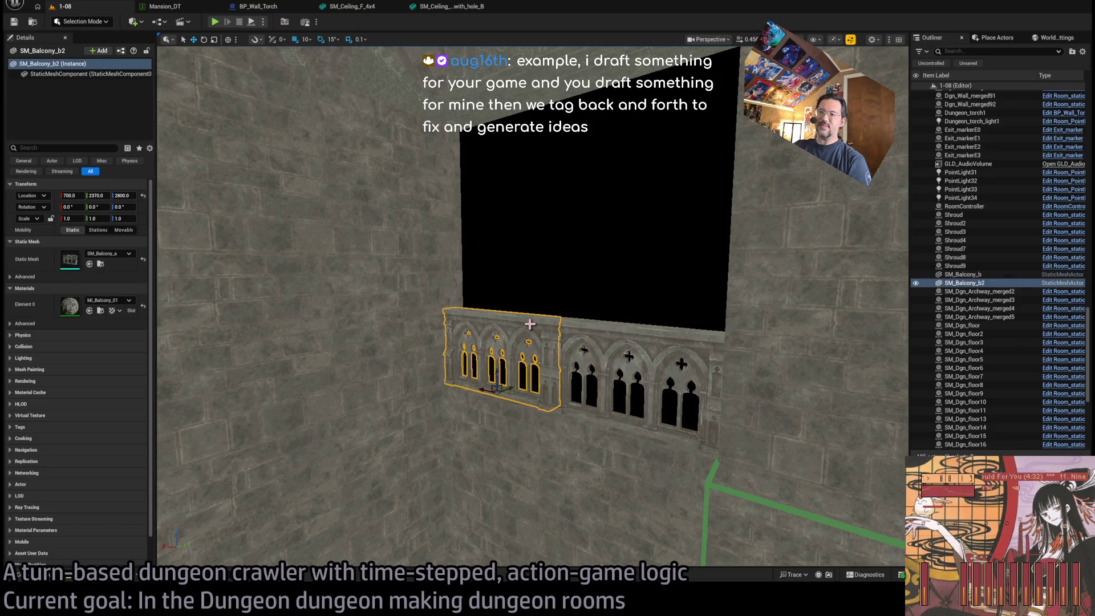
{"action": "left_click", "coordinate": [542, 327]}
{"action": "left_click", "coordinate": [576, 336]}
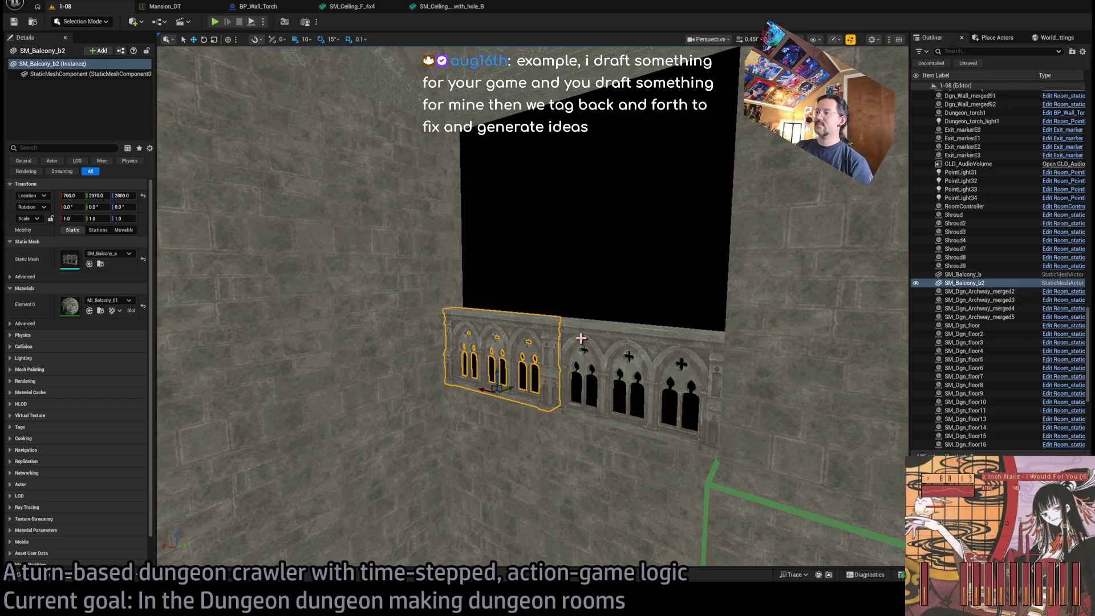
{"action": "left_click", "coordinate": [581, 339]}
{"action": "left_click", "coordinate": [558, 339]}
{"action": "left_click", "coordinate": [568, 340]}
{"action": "left_click", "coordinate": [511, 331]}
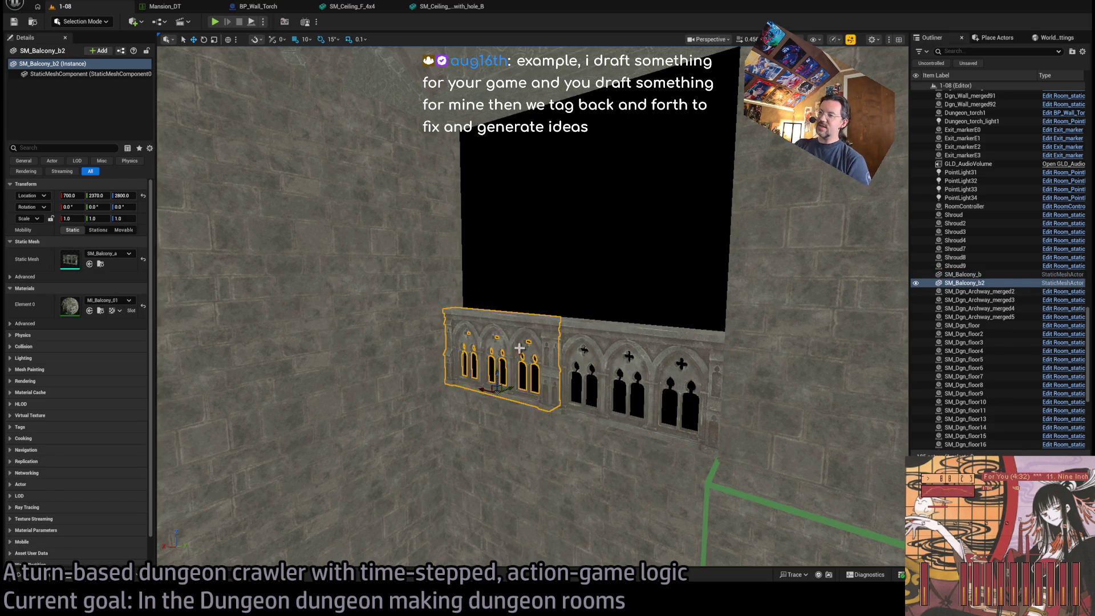
Step: Reselect both railing pieces, frame them, then deselect to view the continuous railing
{"action": "left_click", "coordinate": [591, 337]}
{"action": "left_click", "coordinate": [598, 338]}
{"action": "left_click", "coordinate": [605, 340], "text": "ctrl"}
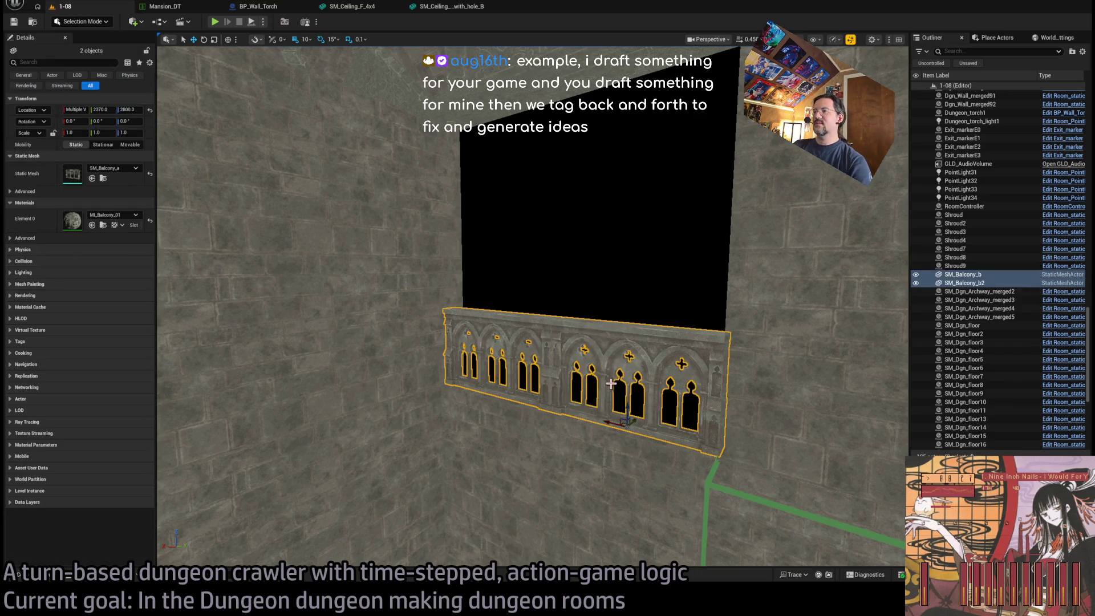
{"action": "key", "text": "f"}
{"action": "left_click", "coordinate": [610, 239]}
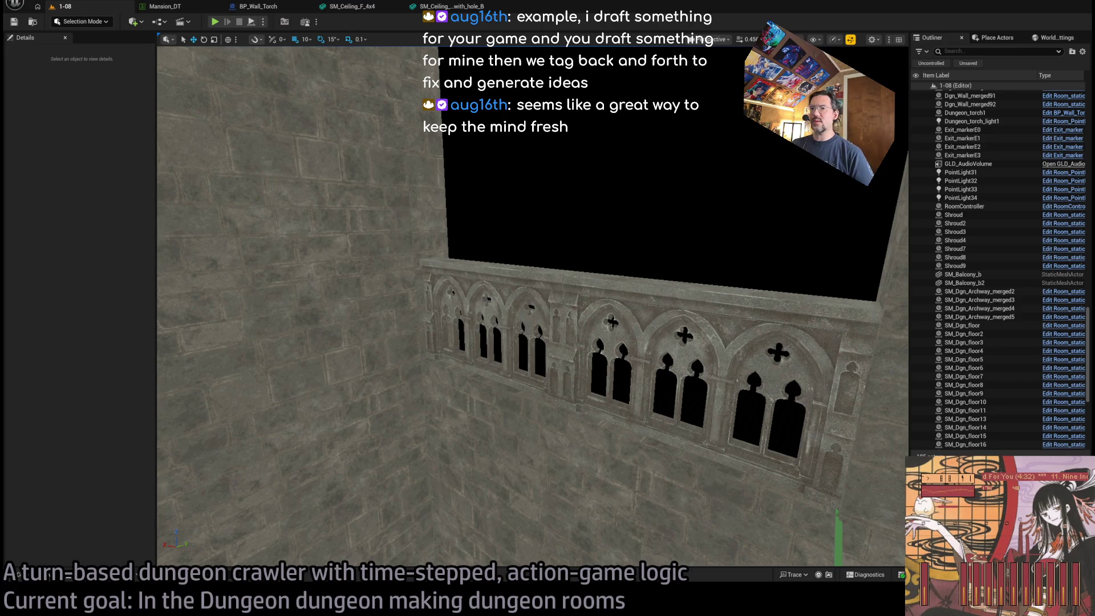
{"action": "left_click_drag", "start_coordinate": [533, 306], "coordinate": [532, 411]}
{"action": "left_click_drag", "start_coordinate": [612, 416], "coordinate": [612, 415]}
{"action": "left_click", "coordinate": [612, 415]}
{"action": "left_click", "coordinate": [574, 371], "text": "ctrl"}
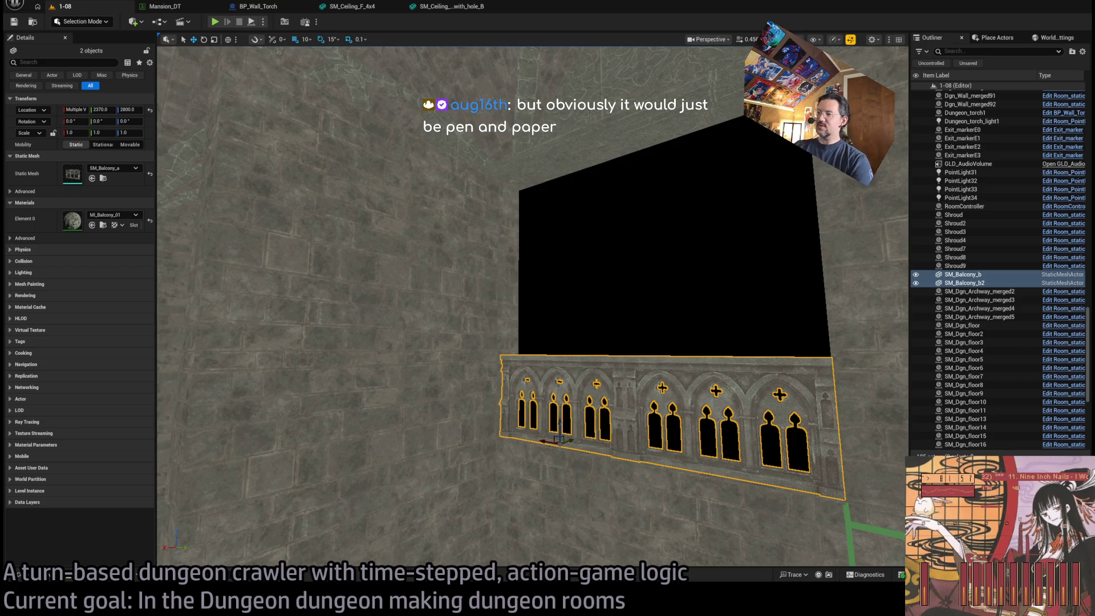
Step: Stack two duplicate copies of the balcony pair above the original pieces
{"action": "key", "text": "f"}
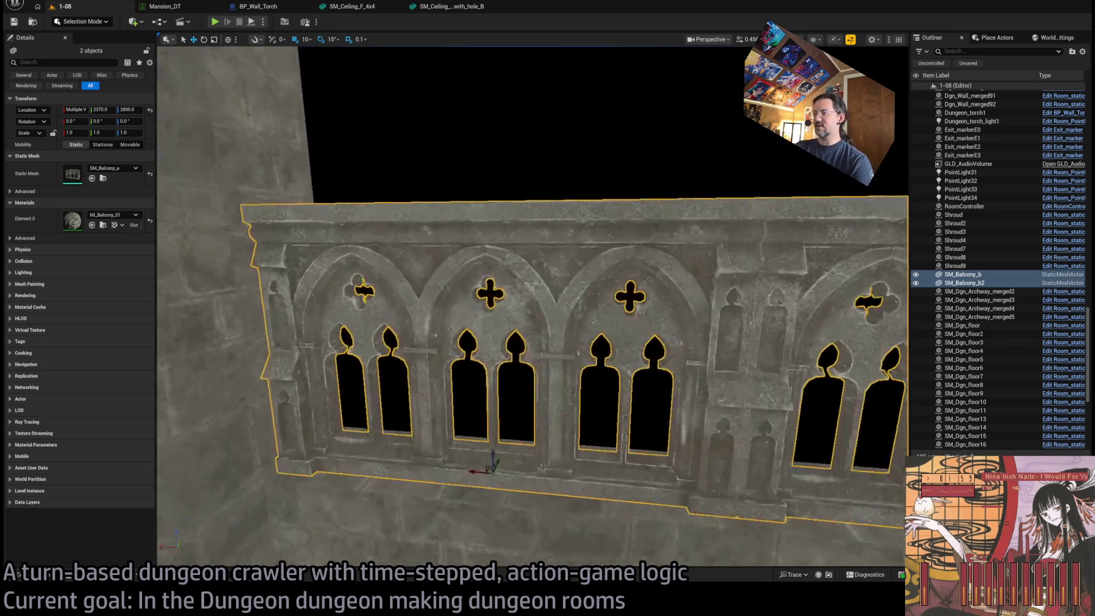
{"action": "left_click_drag", "start_coordinate": [395, 399], "coordinate": [391, 240]}
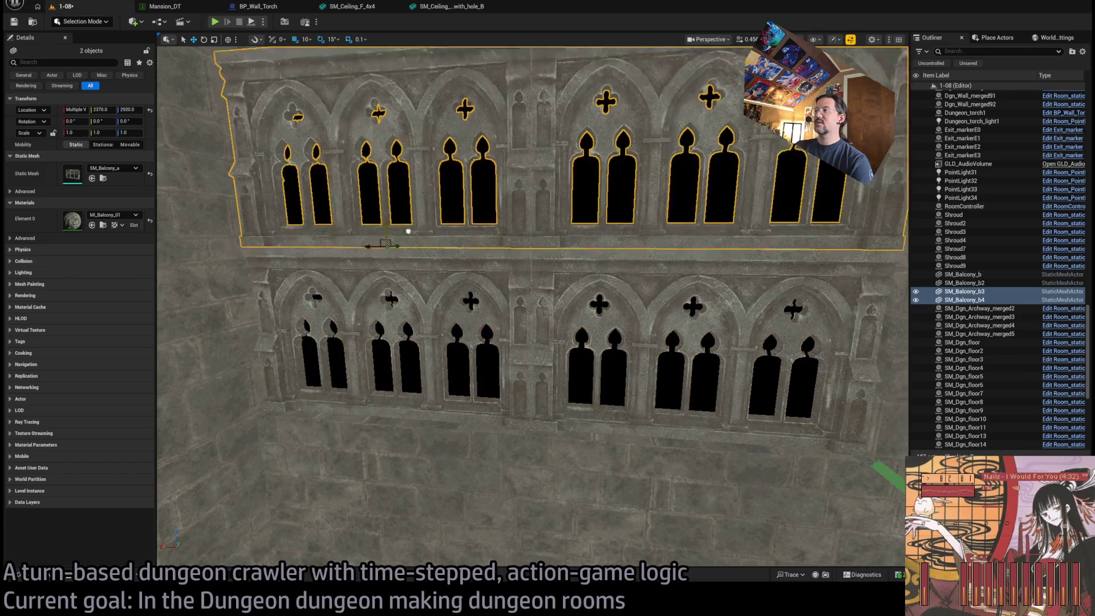
{"action": "key", "text": "f"}
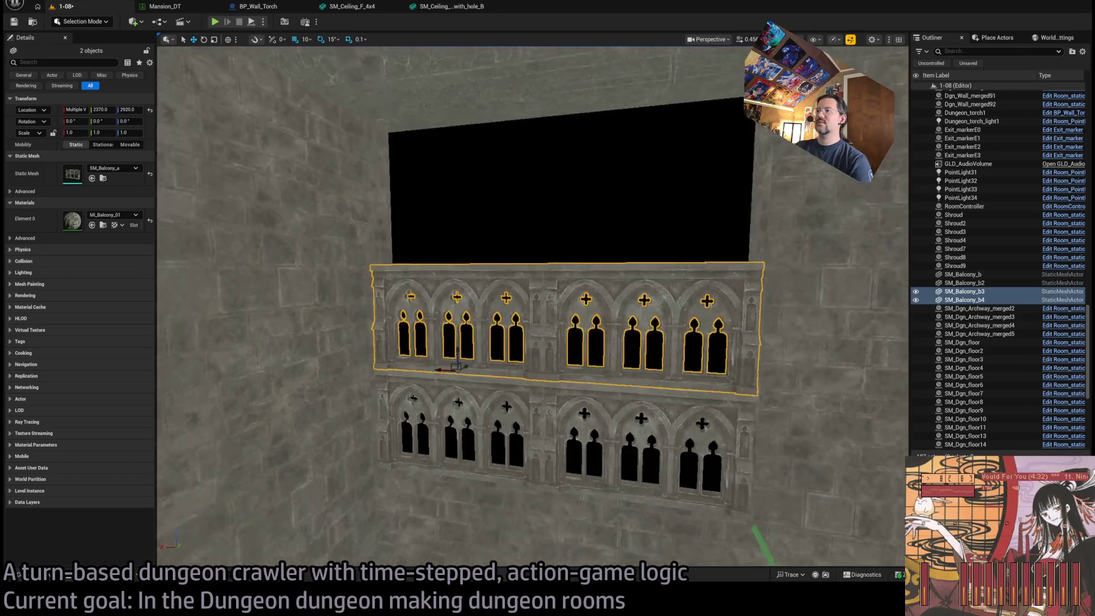
{"action": "mouse_move", "coordinate": [450, 348]}
{"action": "left_mouse_down"}
{"action": "mouse_move", "coordinate": [452, 237]}
{"action": "mouse_move", "coordinate": [509, 243]}
{"action": "left_mouse_up"}
Step: Delete all the extra stacked balconies, leaving SM_Balcony_b2 selected
{"action": "left_click", "coordinate": [509, 243], "text": "ctrl"}
{"action": "left_click", "coordinate": [539, 277], "text": "ctrl"}
{"action": "left_click", "coordinate": [544, 337], "text": "ctrl"}
{"action": "left_click", "coordinate": [520, 365], "text": "ctrl"}
{"action": "left_click", "coordinate": [550, 325]}
{"action": "left_click", "coordinate": [546, 255], "text": "ctrl"}
{"action": "left_click", "coordinate": [479, 250], "text": "ctrl"}
{"action": "left_click", "coordinate": [524, 180], "text": "ctrl"}
{"action": "left_click", "coordinate": [563, 173], "text": "ctrl"}
{"action": "key", "text": "Delete"}
{"action": "left_click", "coordinate": [434, 333]}
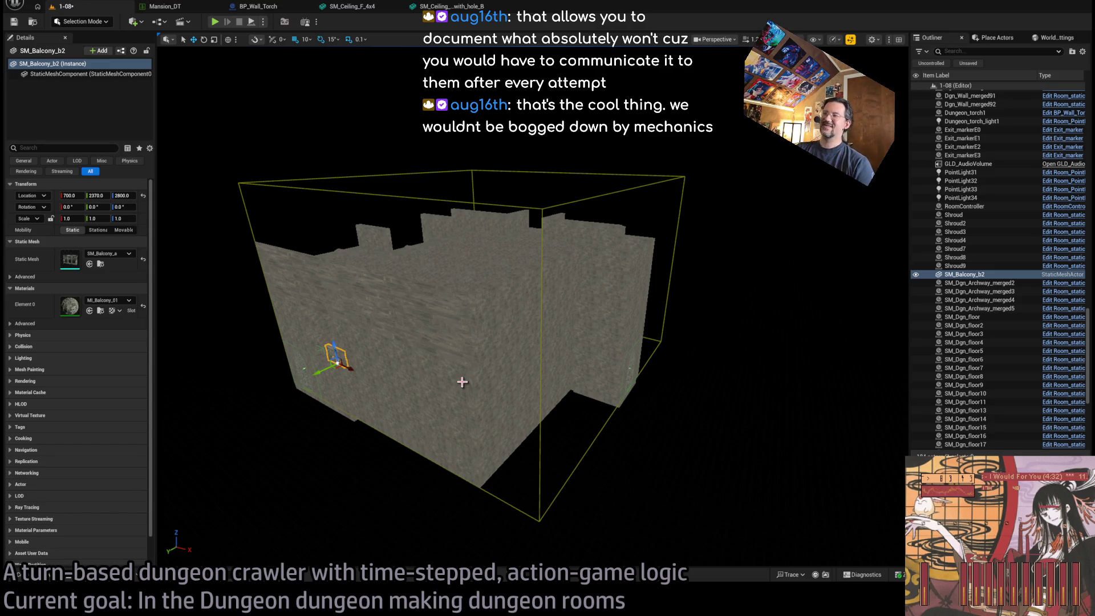
Step: Fly the view close to the wall opening, then switch over to the Google window
{"action": "mouse_move", "coordinate": [417, 392]}
{"action": "left_mouse_down"}
{"action": "mouse_move", "coordinate": [357, 311]}
{"action": "mouse_move", "coordinate": [351, 326]}
{"action": "mouse_move", "coordinate": [359, 317]}
{"action": "mouse_move", "coordinate": [390, 345]}
{"action": "left_mouse_up"}
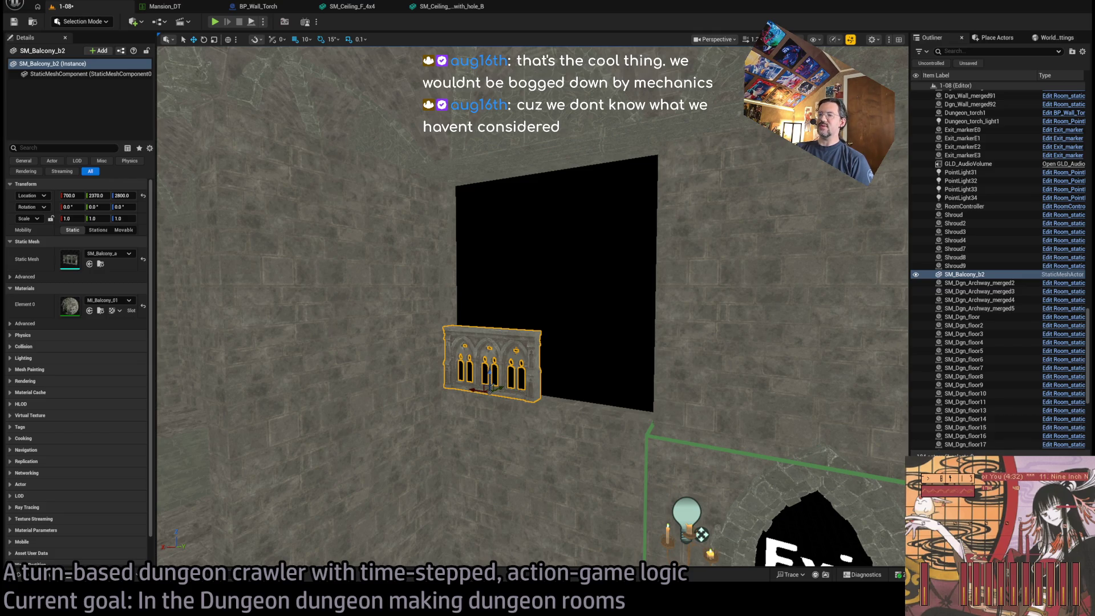
{"action": "key", "text": "alt+Tab"}
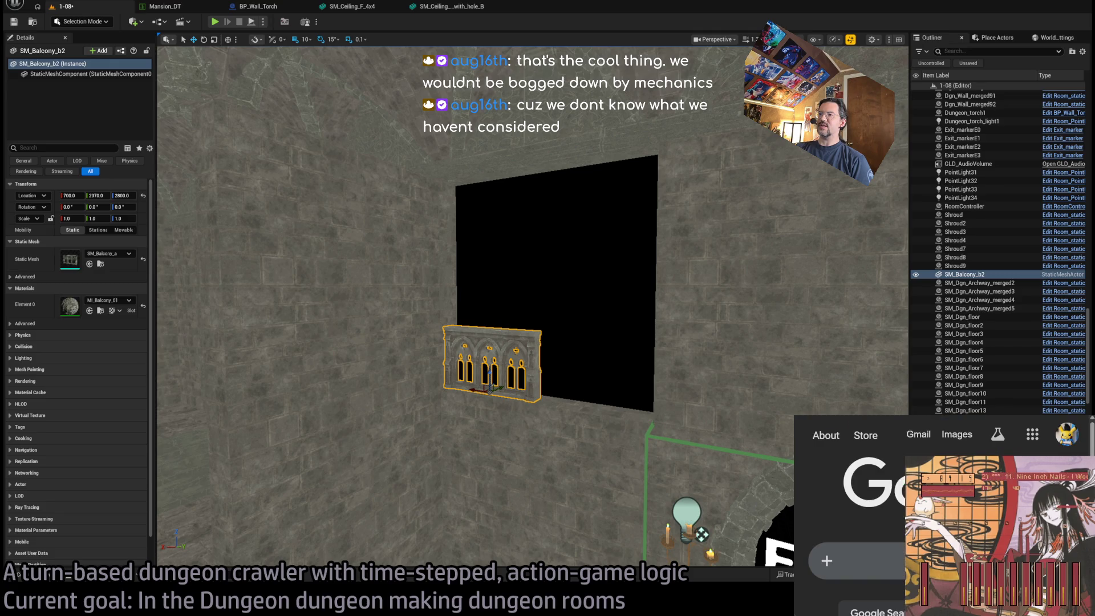
Step: Toggle the Chrome Google window away and back, ending with it hidden
{"action": "key", "text": "alt+Tab"}
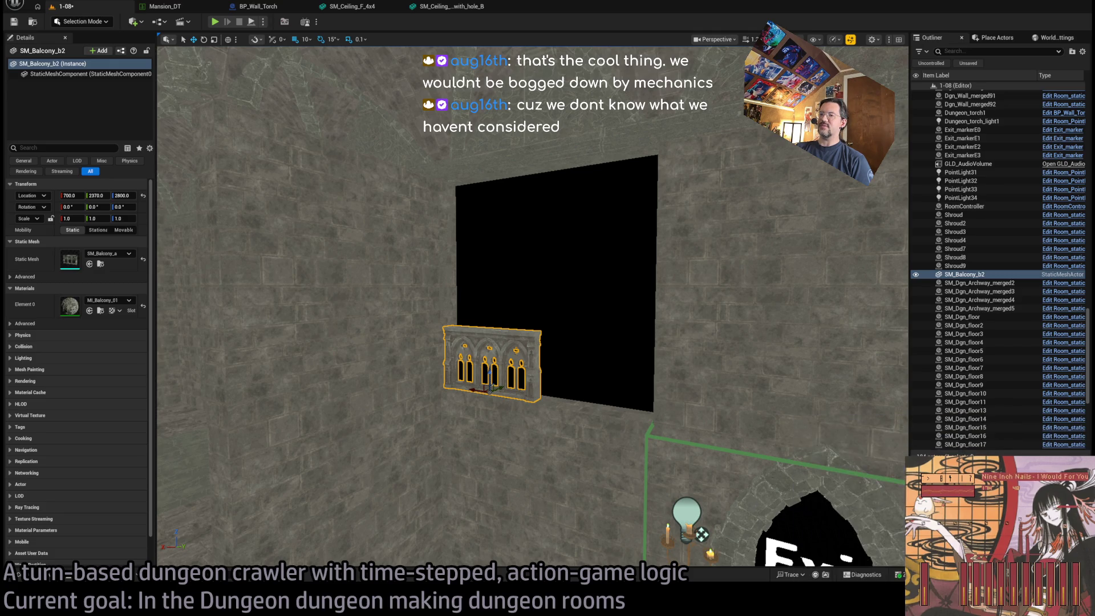
{"action": "key", "text": "alt+Tab"}
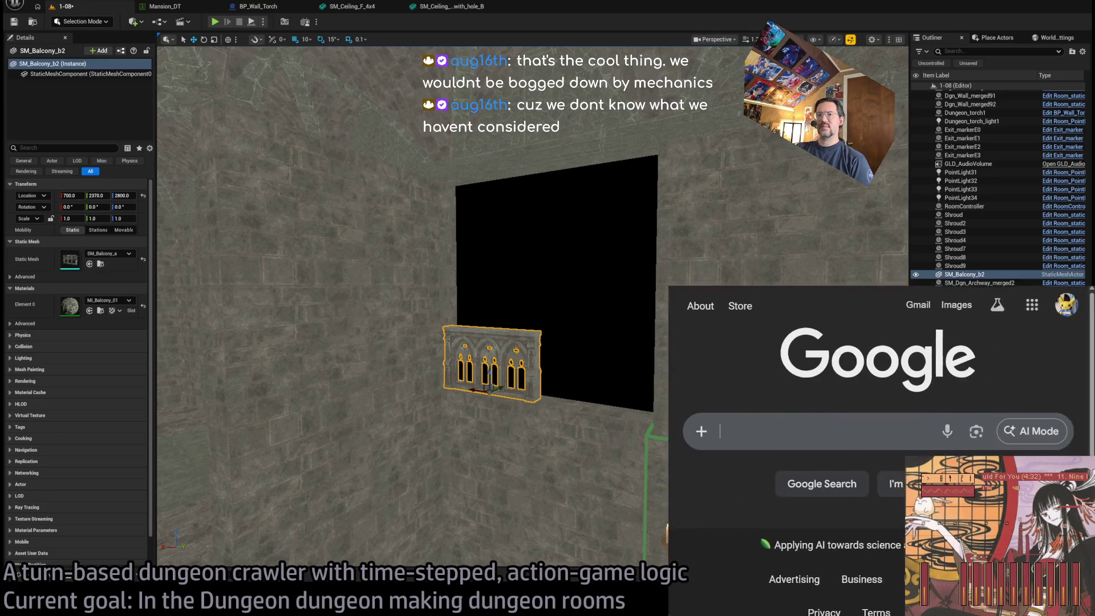
{"action": "key", "text": "alt+Tab"}
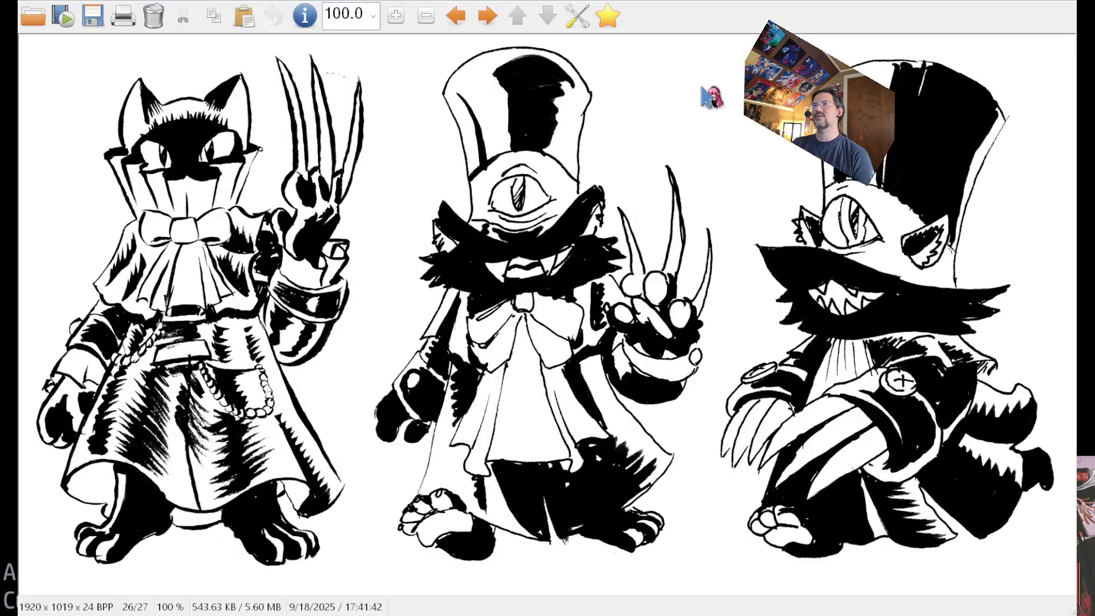
{"action": "mouse_move", "coordinate": [702, 46]}
{"action": "left_mouse_down"}
{"action": "mouse_move", "coordinate": [362, 489]}
{"action": "mouse_move", "coordinate": [371, 577]}
{"action": "mouse_move", "coordinate": [381, 562]}
{"action": "mouse_move", "coordinate": [366, 550]}
{"action": "left_mouse_up"}
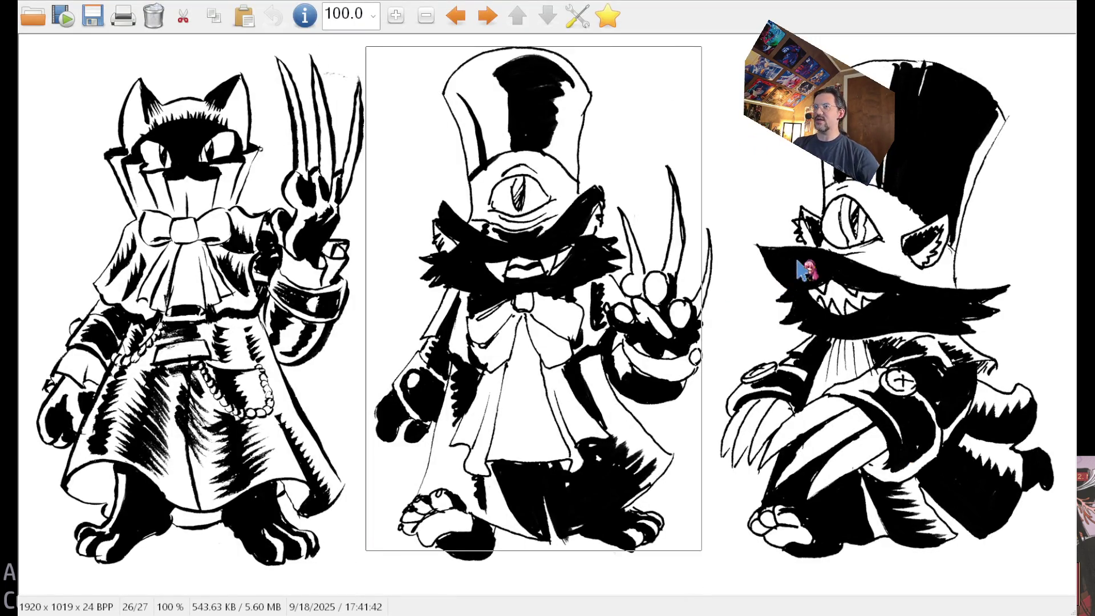
{"action": "mouse_move", "coordinate": [361, 38]}
{"action": "left_mouse_down"}
{"action": "mouse_move", "coordinate": [724, 525]}
{"action": "mouse_move", "coordinate": [725, 584]}
{"action": "left_mouse_up"}
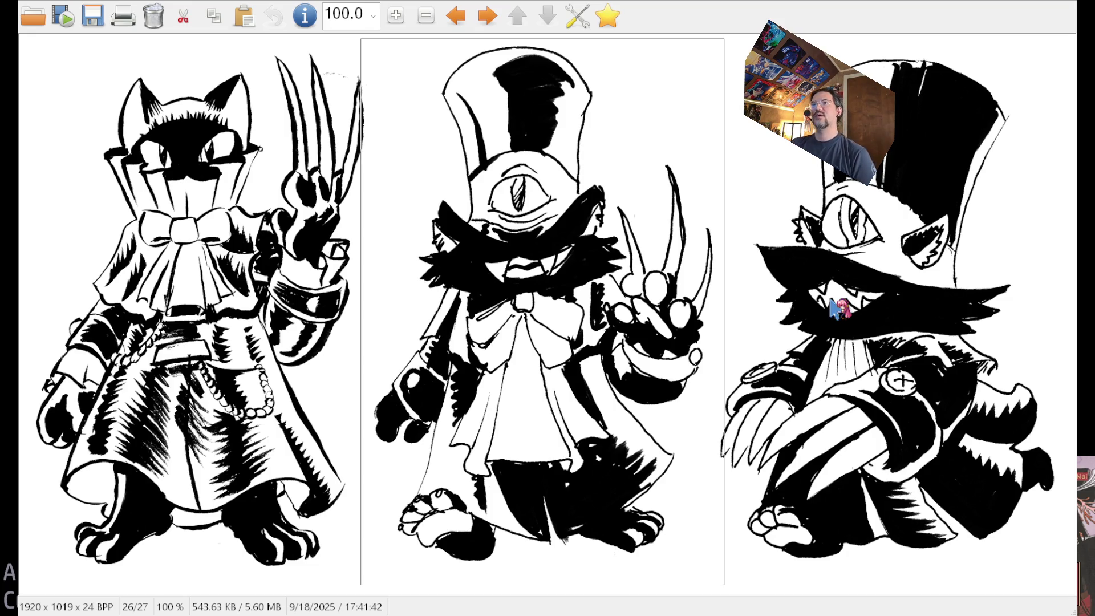
{"action": "left_click_drag", "start_coordinate": [680, 355], "coordinate": [325, 46]}
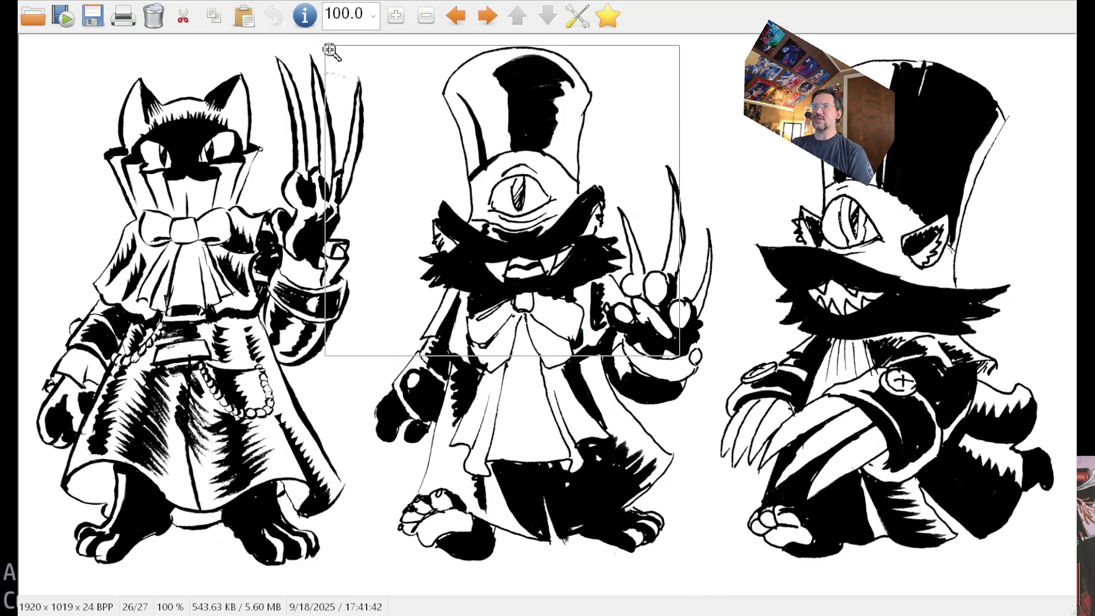
{"action": "left_click", "coordinate": [935, 467]}
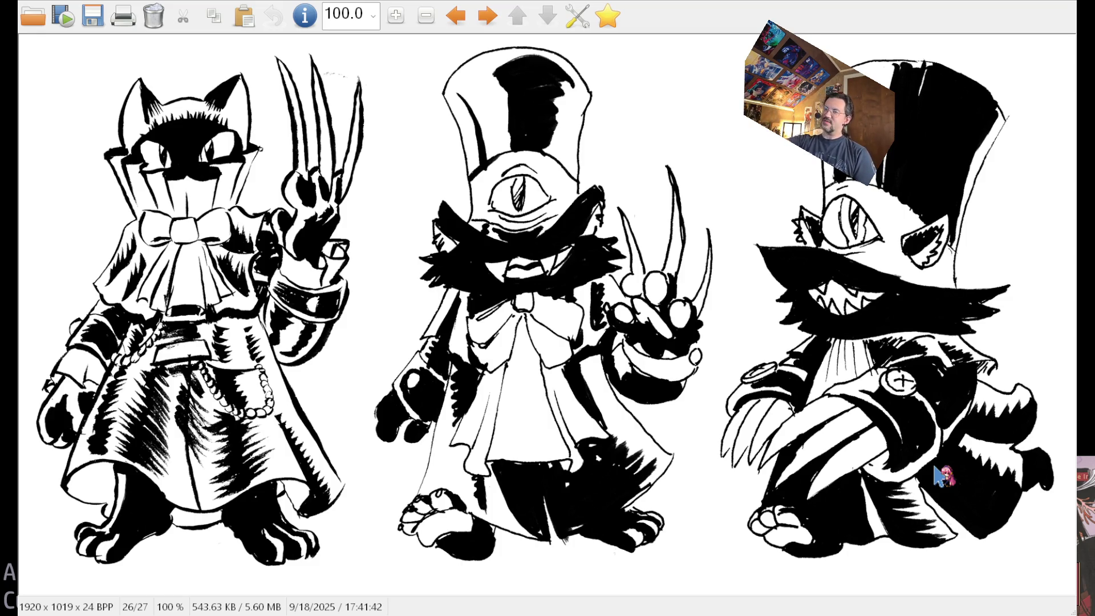
{"action": "left_click_drag", "start_coordinate": [434, 147], "coordinate": [591, 231]}
{"action": "left_click", "coordinate": [650, 170]}
{"action": "left_click_drag", "start_coordinate": [444, 132], "coordinate": [596, 234]}
{"action": "left_click_drag", "start_coordinate": [439, 156], "coordinate": [632, 243]}
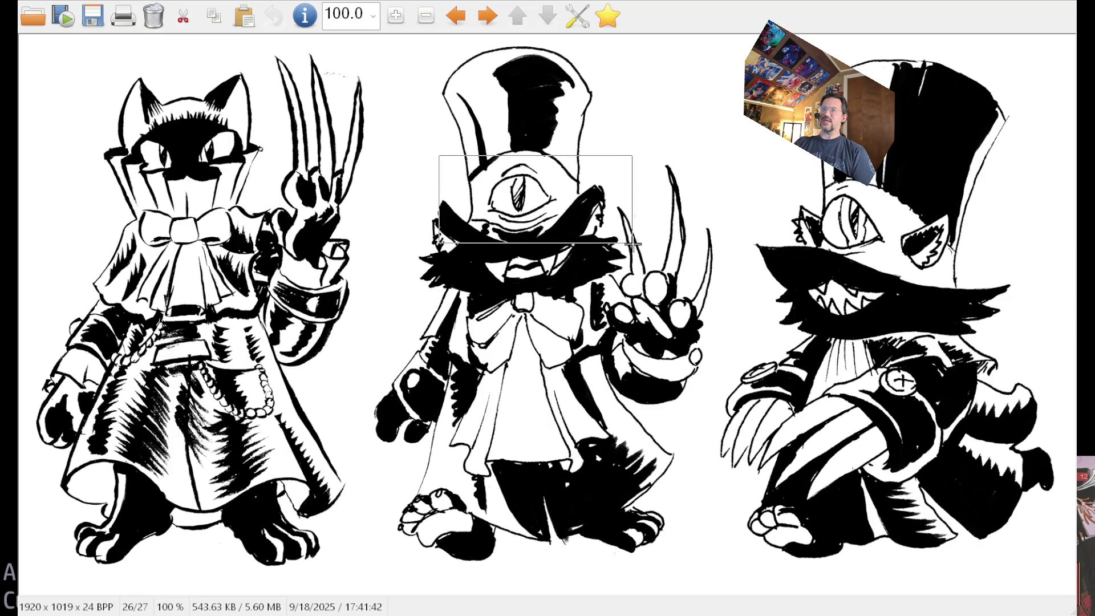
{"action": "left_click", "coordinate": [694, 206]}
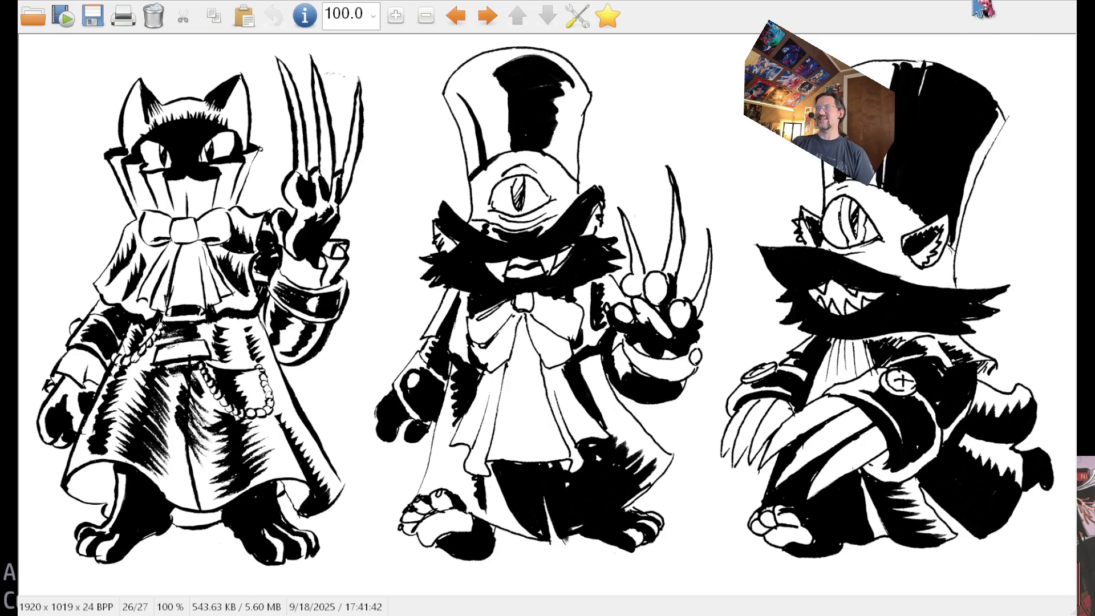
{"action": "key", "text": "Escape"}
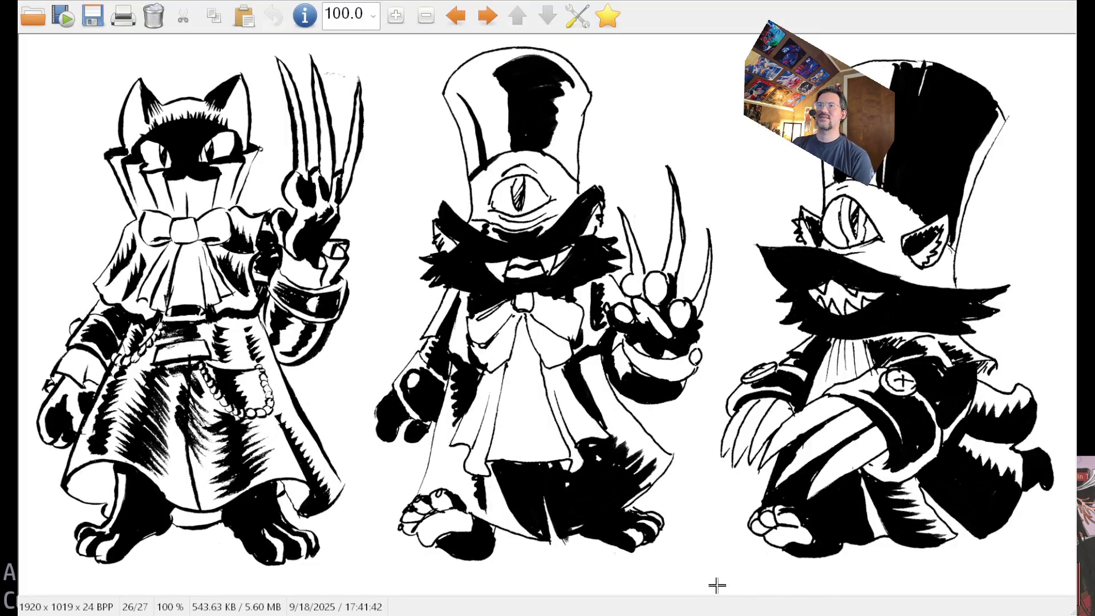
Step: Crop the image to a box around the middle top-hat cyclops cat drawing
{"action": "left_click_drag", "start_coordinate": [717, 585], "coordinate": [367, 43]}
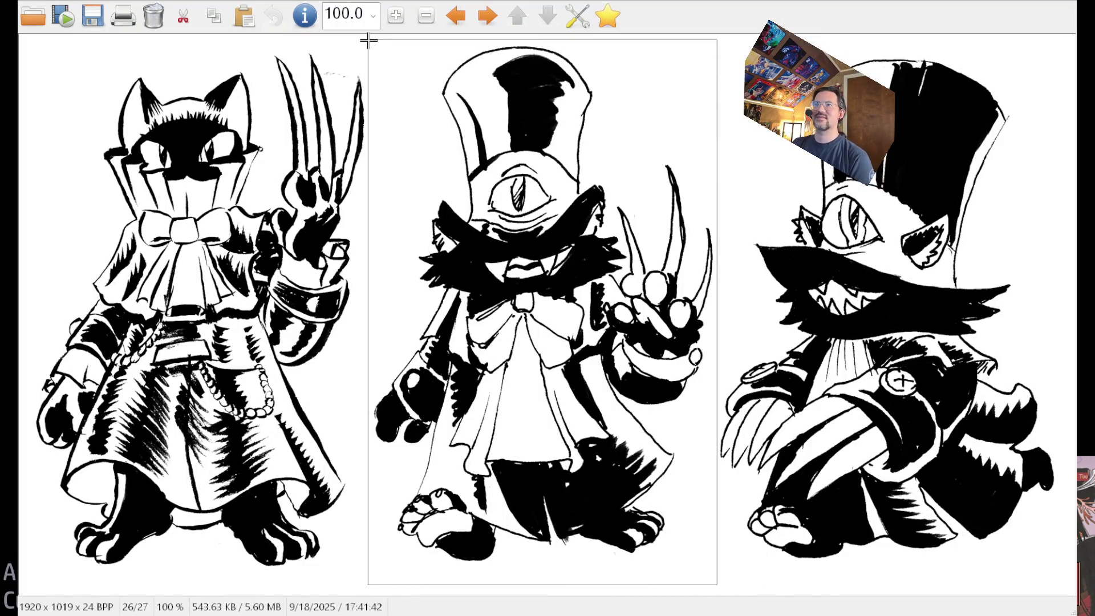
{"action": "left_click", "coordinate": [654, 291]}
{"action": "left_click_drag", "start_coordinate": [367, 588], "coordinate": [724, 40]}
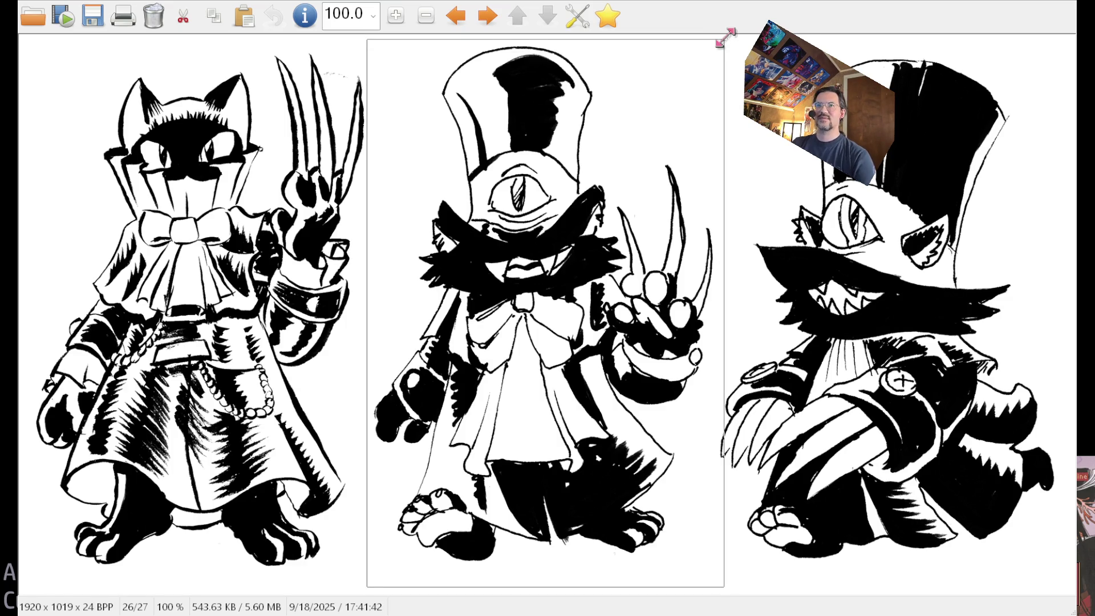
{"action": "key", "text": "ctrl+y"}
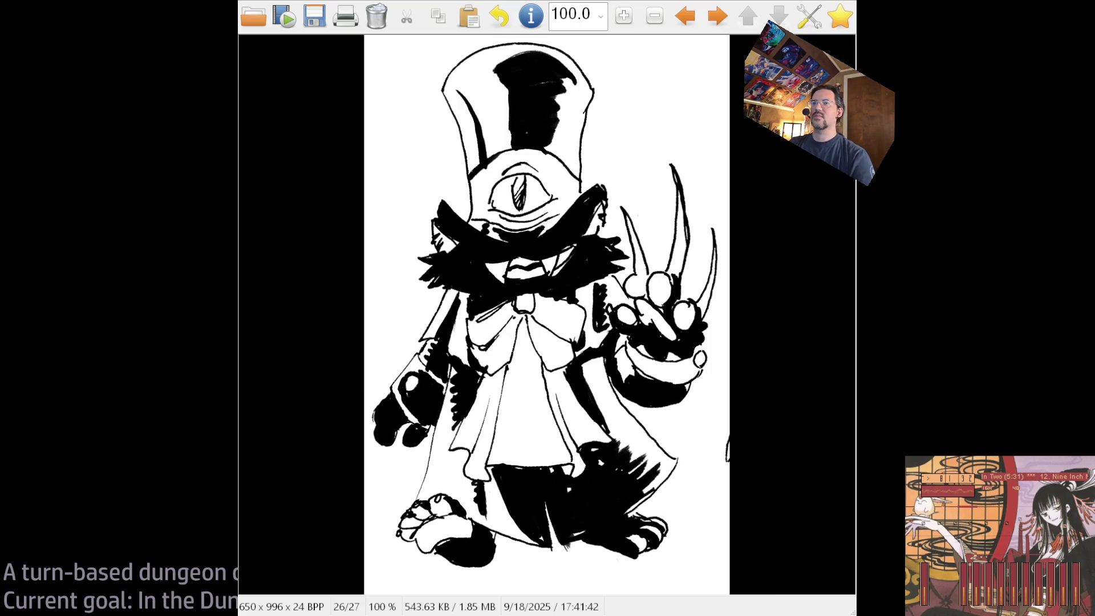
Step: Close the IrfanView window with Esc
{"action": "key", "text": "Escape"}
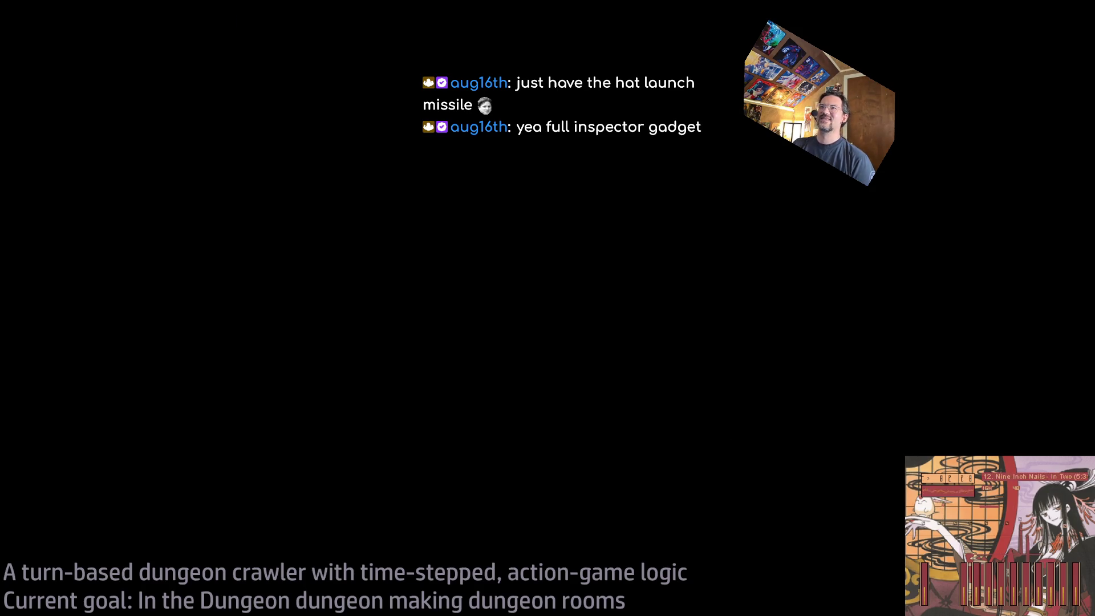
Step: Reopen the cropped 650 x 996 cyclops drawing, then close it again with Esc
{"action": "key", "text": "alt+Tab"}
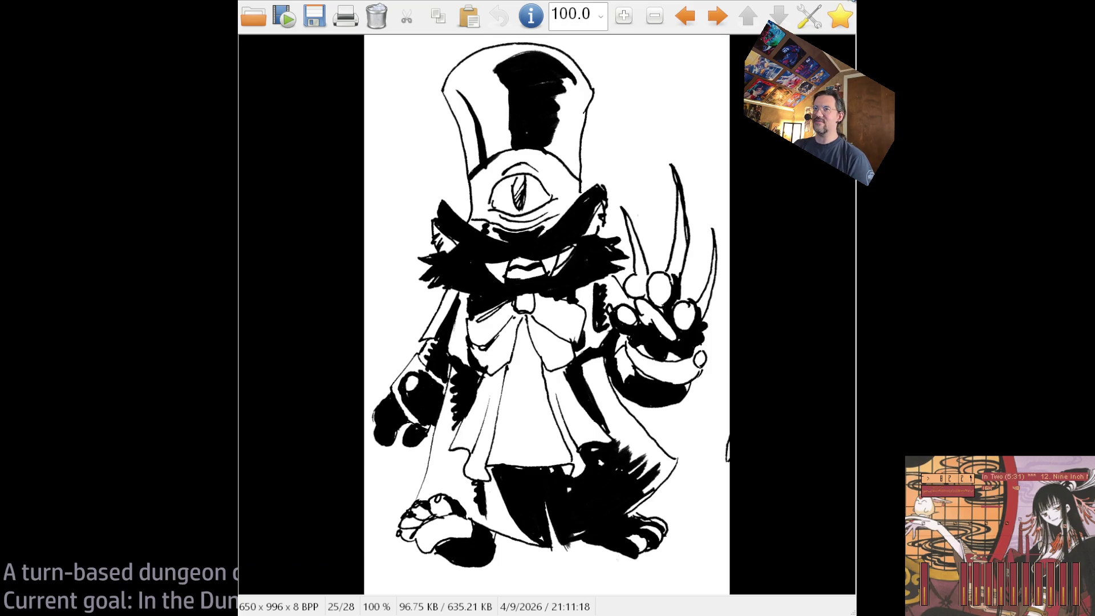
{"action": "key", "text": "Escape"}
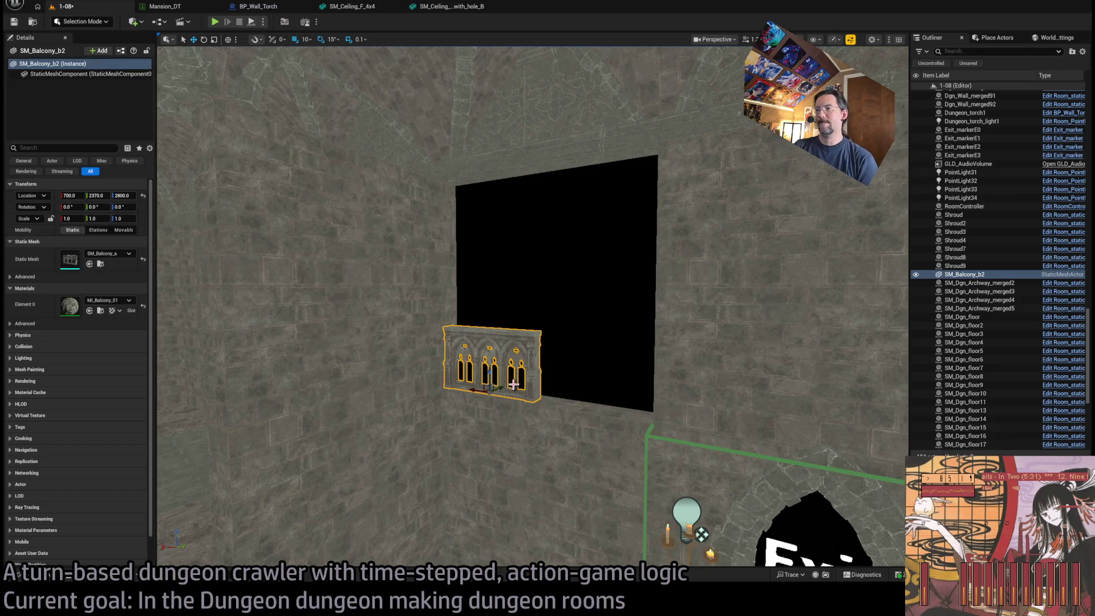
Step: Inspect the Gothic balcony railing SM_Balcony_b2 at the wall opening, framing it with F
{"action": "mouse_move", "coordinate": [580, 403]}
{"action": "left_mouse_down"}
{"action": "mouse_move", "coordinate": [547, 376]}
{"action": "mouse_move", "coordinate": [539, 399]}
{"action": "mouse_move", "coordinate": [547, 370]}
{"action": "mouse_move", "coordinate": [542, 402]}
{"action": "mouse_move", "coordinate": [548, 385]}
{"action": "mouse_move", "coordinate": [541, 397]}
{"action": "mouse_move", "coordinate": [548, 385]}
{"action": "mouse_move", "coordinate": [542, 394]}
{"action": "mouse_move", "coordinate": [614, 385]}
{"action": "left_mouse_up"}
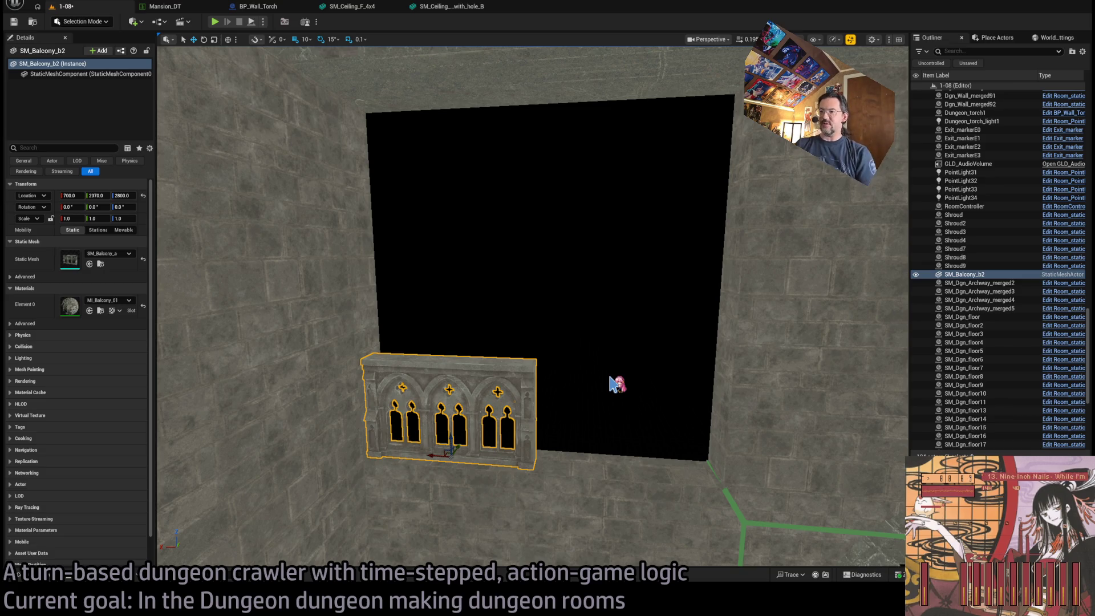
{"action": "mouse_move", "coordinate": [568, 392]}
{"action": "left_mouse_down"}
{"action": "mouse_move", "coordinate": [521, 313]}
{"action": "mouse_move", "coordinate": [448, 519]}
{"action": "mouse_move", "coordinate": [405, 550]}
{"action": "mouse_move", "coordinate": [409, 479]}
{"action": "mouse_move", "coordinate": [414, 548]}
{"action": "mouse_move", "coordinate": [393, 513]}
{"action": "mouse_move", "coordinate": [411, 536]}
{"action": "mouse_move", "coordinate": [405, 507]}
{"action": "left_mouse_up"}
{"action": "key", "text": "f"}
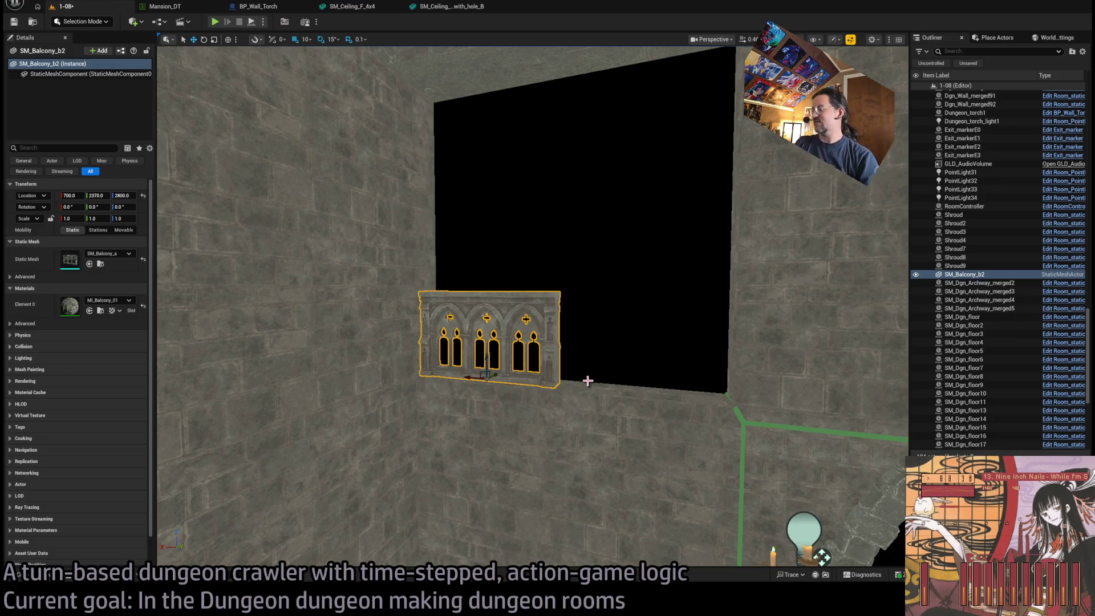
{"action": "left_click", "coordinate": [621, 363]}
{"action": "key", "text": "ctrl+z"}
{"action": "key", "text": "f"}
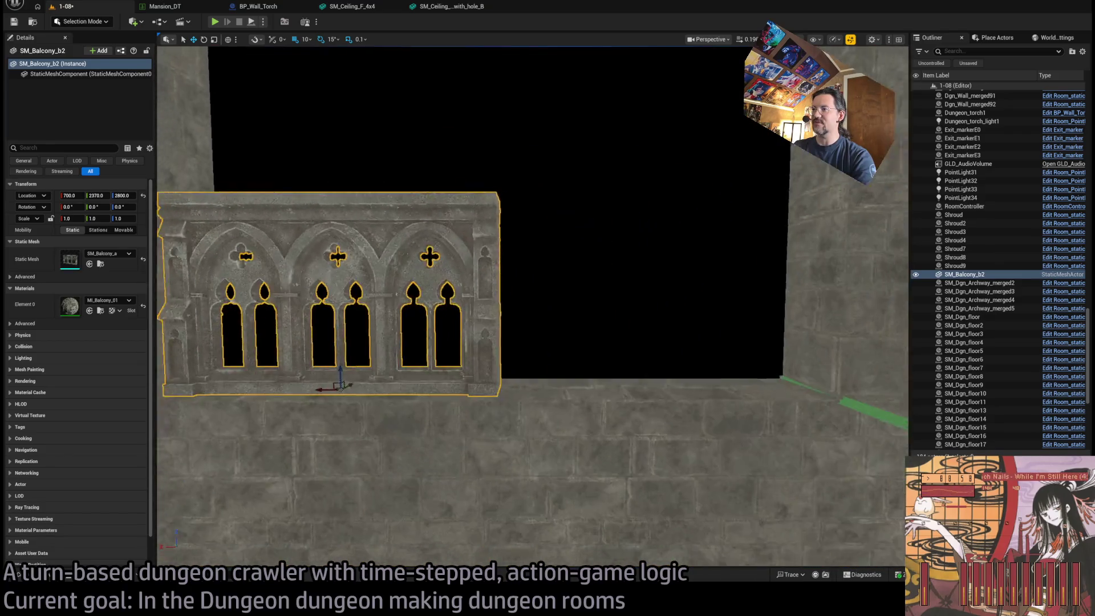
Step: Remove the SM_Balcony_b2 railing from the level
{"action": "left_click", "coordinate": [651, 297]}
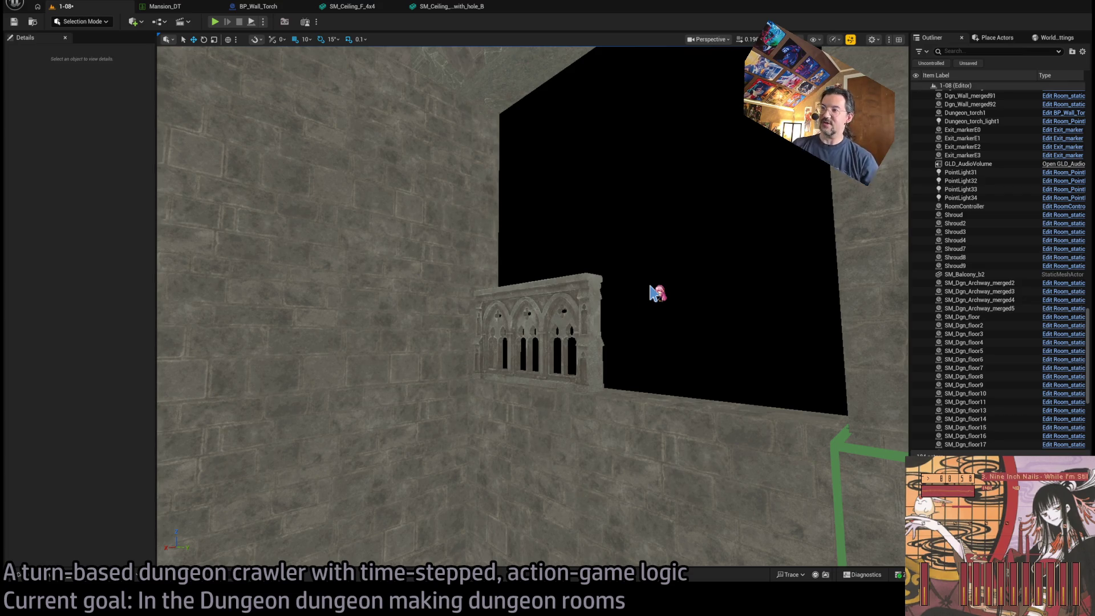
{"action": "left_click", "coordinate": [593, 317]}
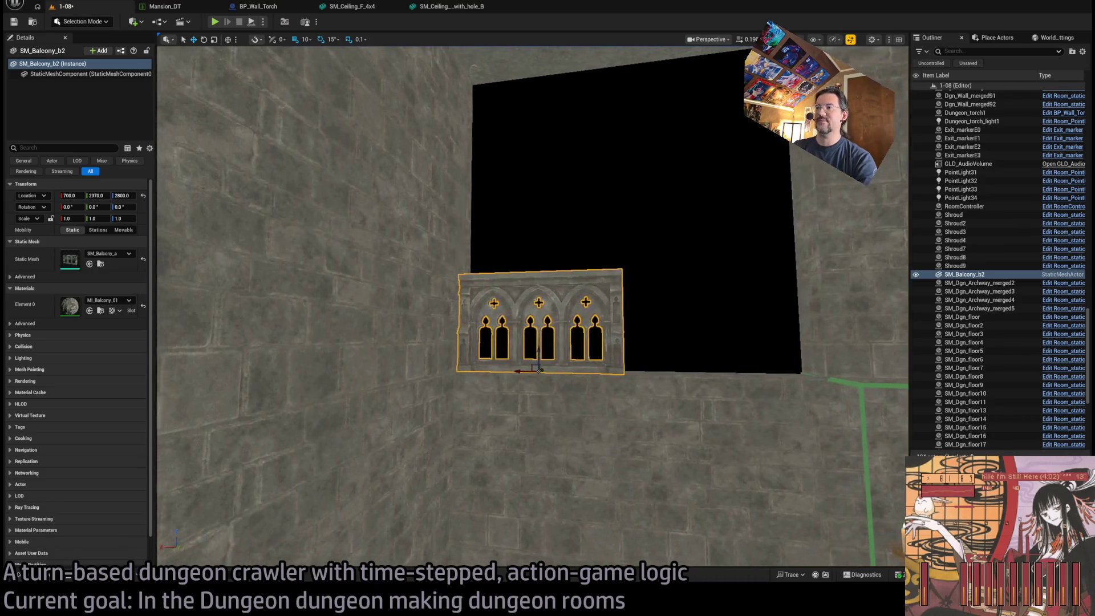
{"action": "key", "text": "Delete"}
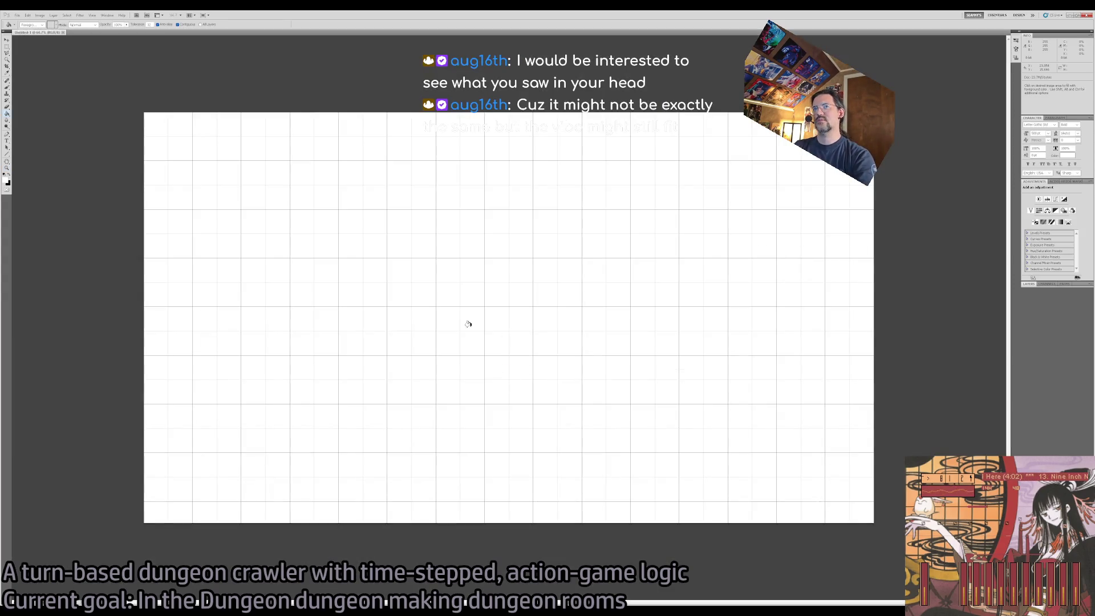
Step: Fill the canvas solid black, hide the grid, pick the Brush tool, then switch to Chrome
{"action": "left_click", "coordinate": [469, 314]}
{"action": "key", "text": "alt+BackSpace"}
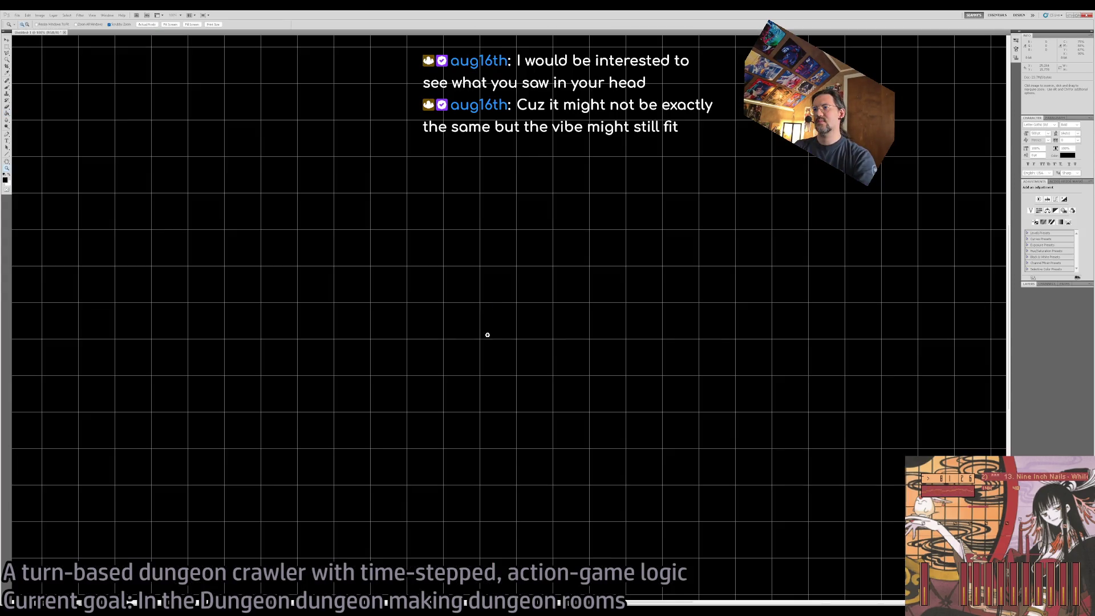
{"action": "key", "text": "ctrl+apostrophe"}
{"action": "key", "text": "b"}
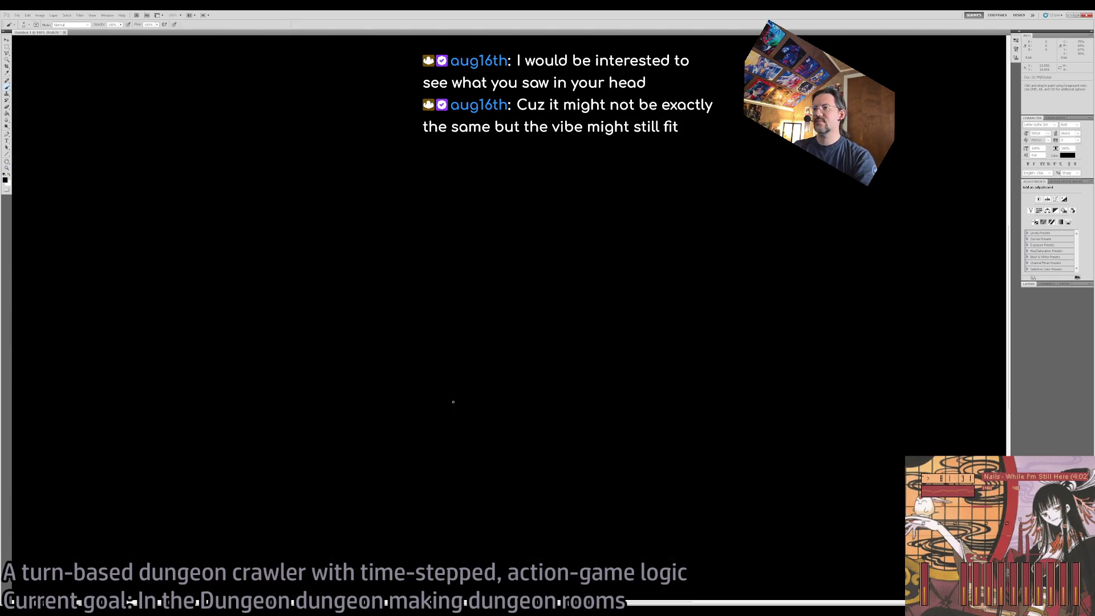
{"action": "scroll", "coordinate": [422, 377], "scroll_direction": "down", "scroll_amount": 1}
{"action": "scroll", "coordinate": [433, 353], "scroll_direction": "up", "scroll_amount": 1}
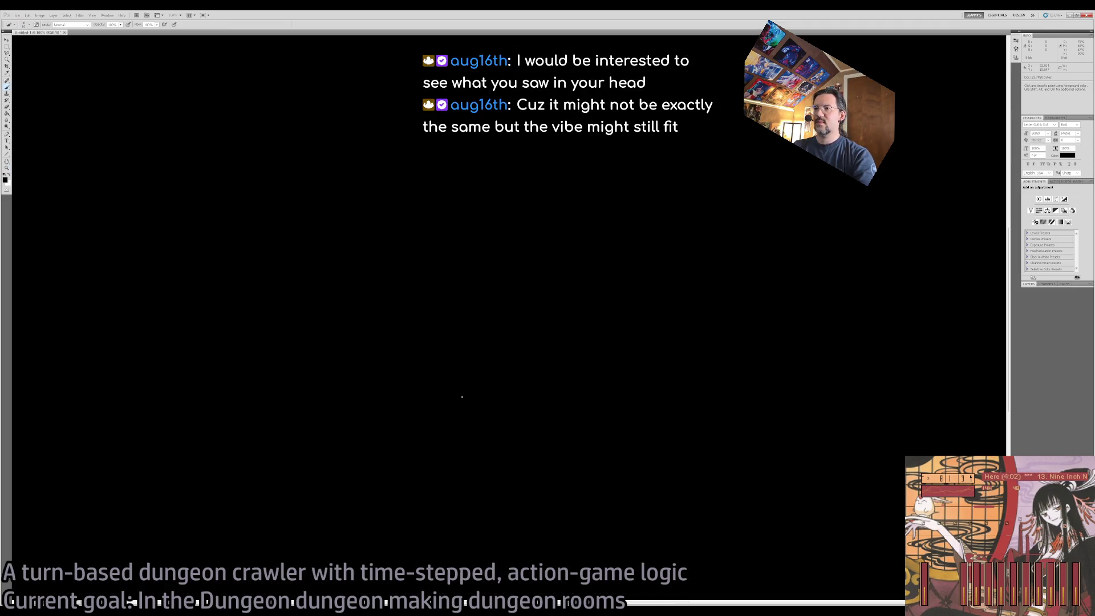
{"action": "key", "text": "alt+Tab"}
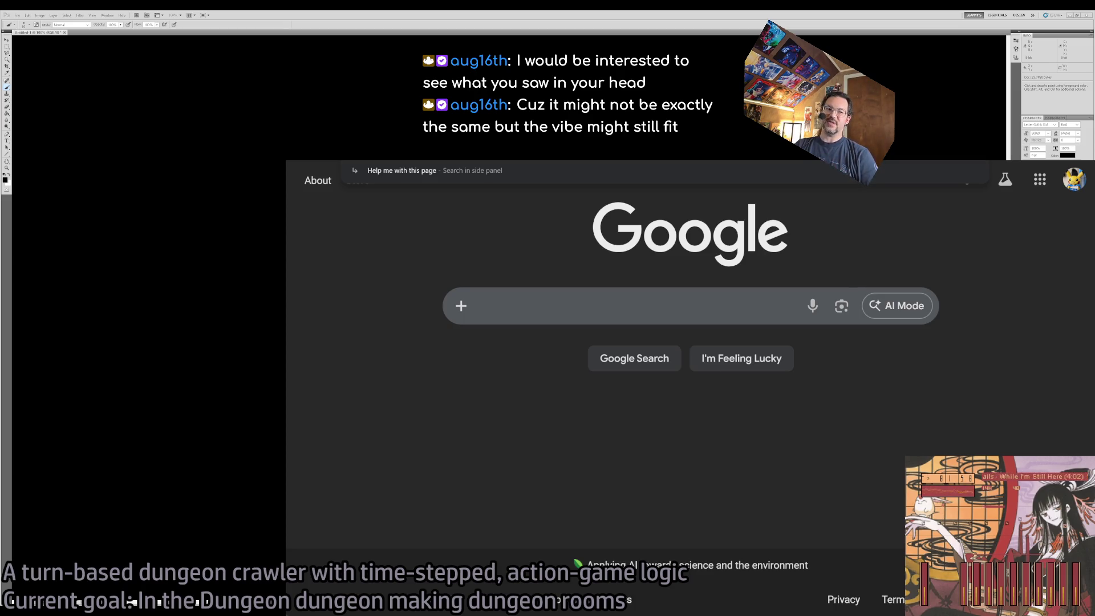
{"action": "type", "text": "y"}
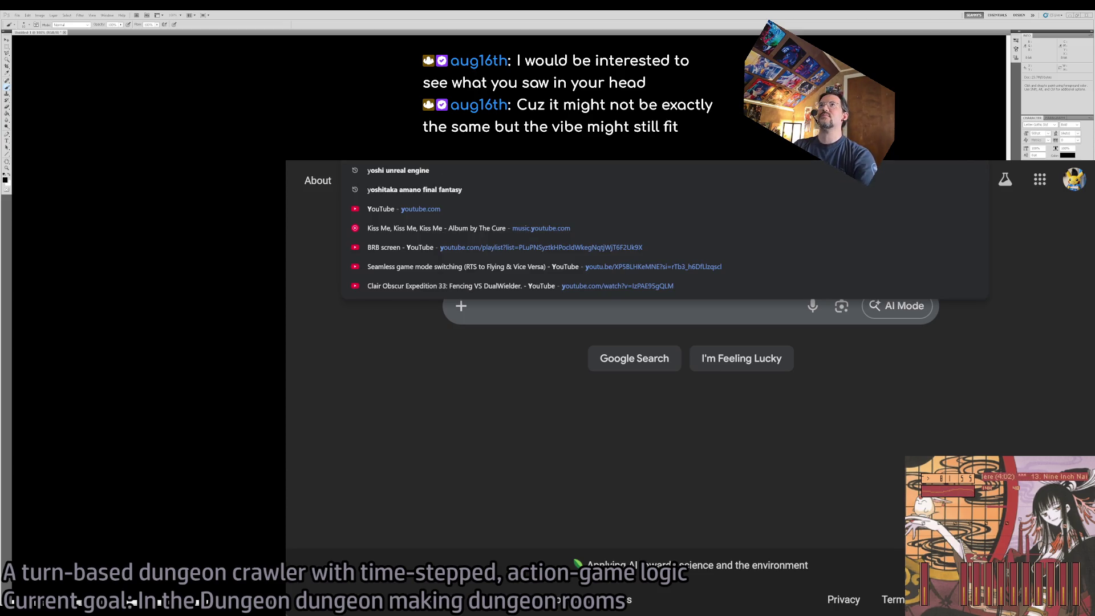
{"action": "key", "text": "Escape"}
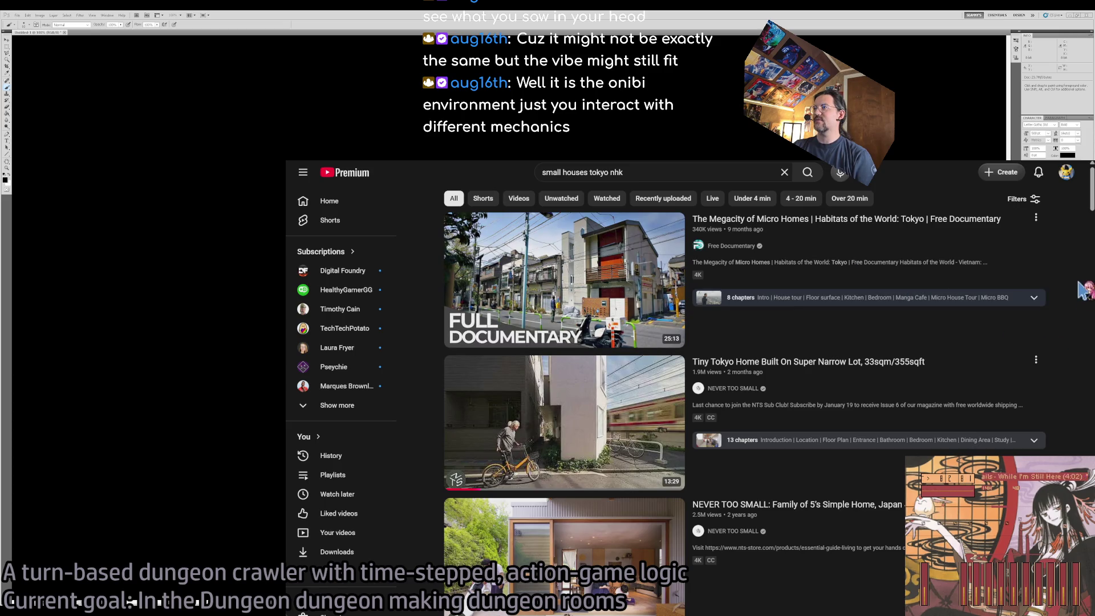
Step: Scroll through the 'small houses tokyo nhk' video results and back to the top
{"action": "scroll", "coordinate": [1086, 281], "scroll_direction": "down", "scroll_amount": 5}
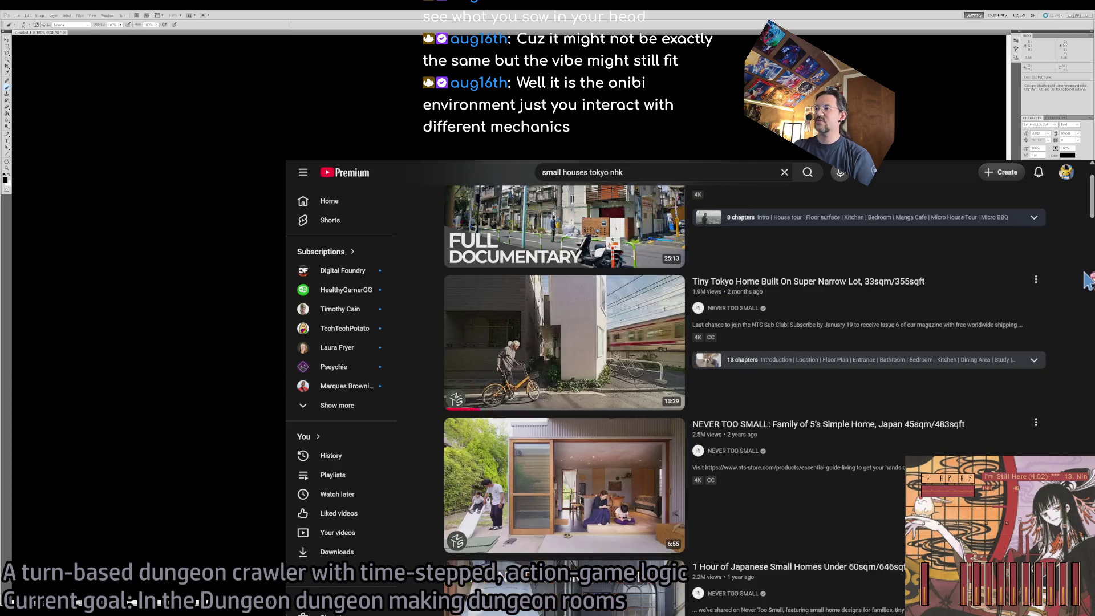
{"action": "scroll", "coordinate": [1089, 280], "scroll_direction": "down", "scroll_amount": 7}
{"action": "scroll", "coordinate": [1090, 278], "scroll_direction": "down", "scroll_amount": 1}
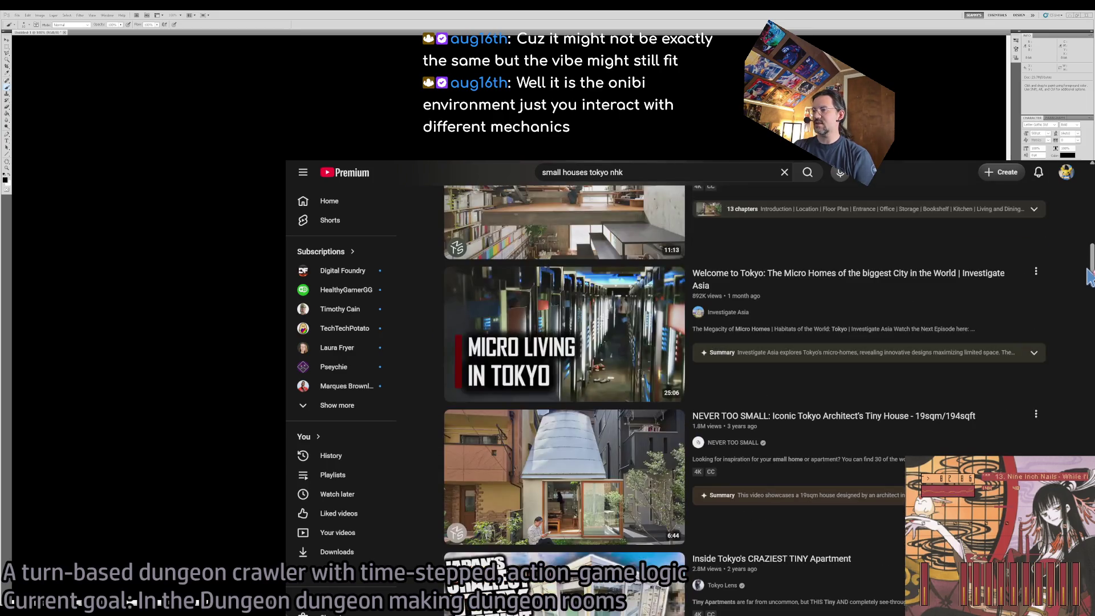
{"action": "scroll", "coordinate": [1089, 277], "scroll_direction": "up", "scroll_amount": 8}
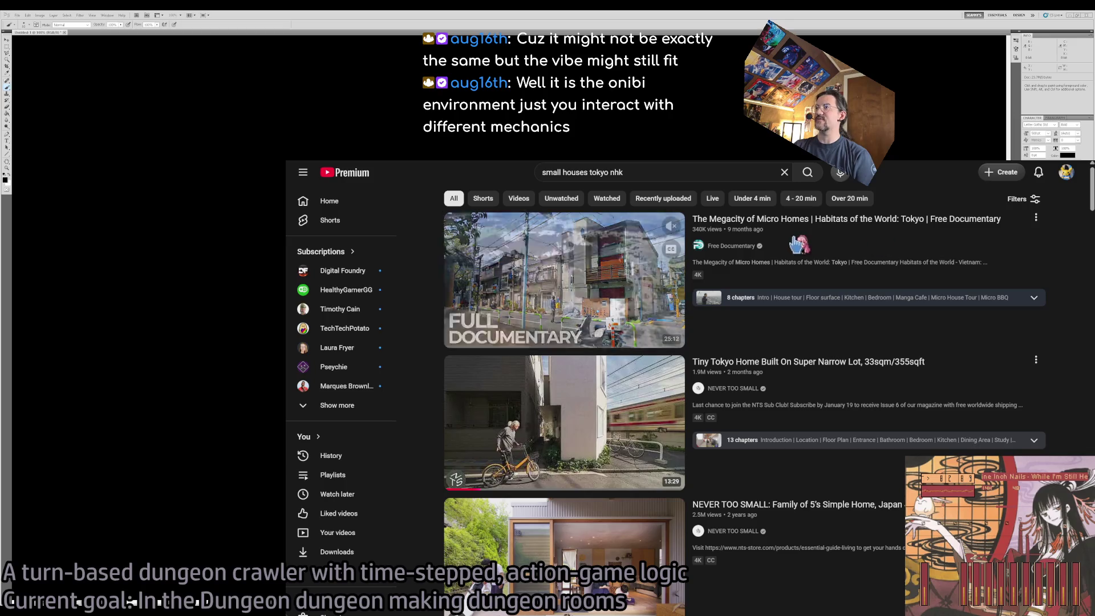
{"action": "scroll", "coordinate": [968, 361], "scroll_direction": "down", "scroll_amount": 3}
{"action": "scroll", "coordinate": [968, 361], "scroll_direction": "down", "scroll_amount": 12}
{"action": "scroll", "coordinate": [1072, 383], "scroll_direction": "up", "scroll_amount": 13}
{"action": "scroll", "coordinate": [1073, 383], "scroll_direction": "up", "scroll_amount": 3}
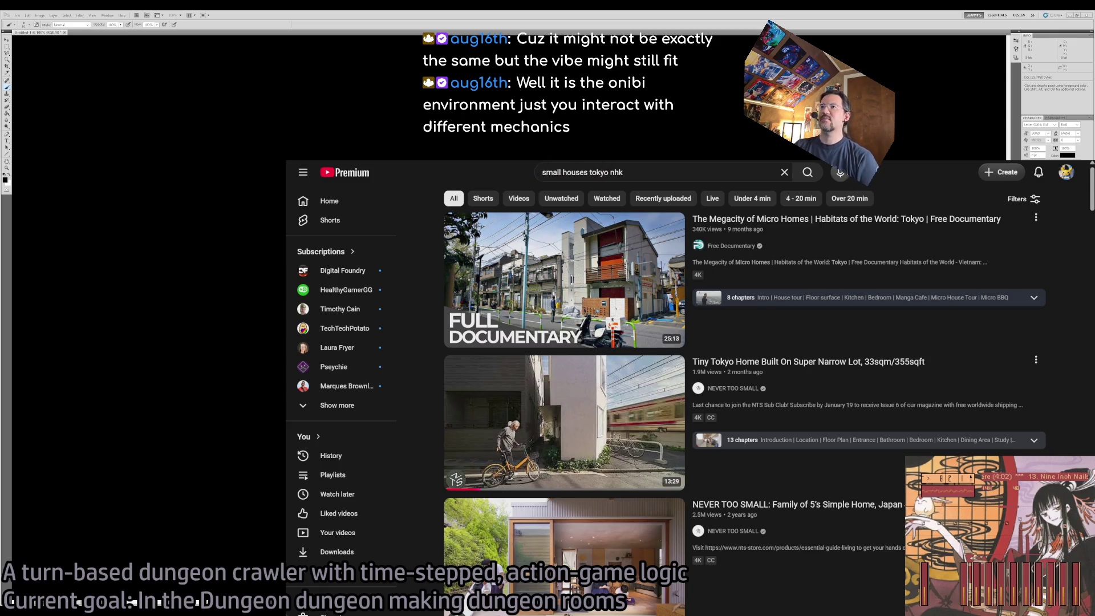
{"action": "key", "text": "ctrl+t"}
Step: Search Google for 'nhk world tiny houses' and open the Danchi Housing Complexes - Japanology Plus result
{"action": "type", "text": "nhk world h"}
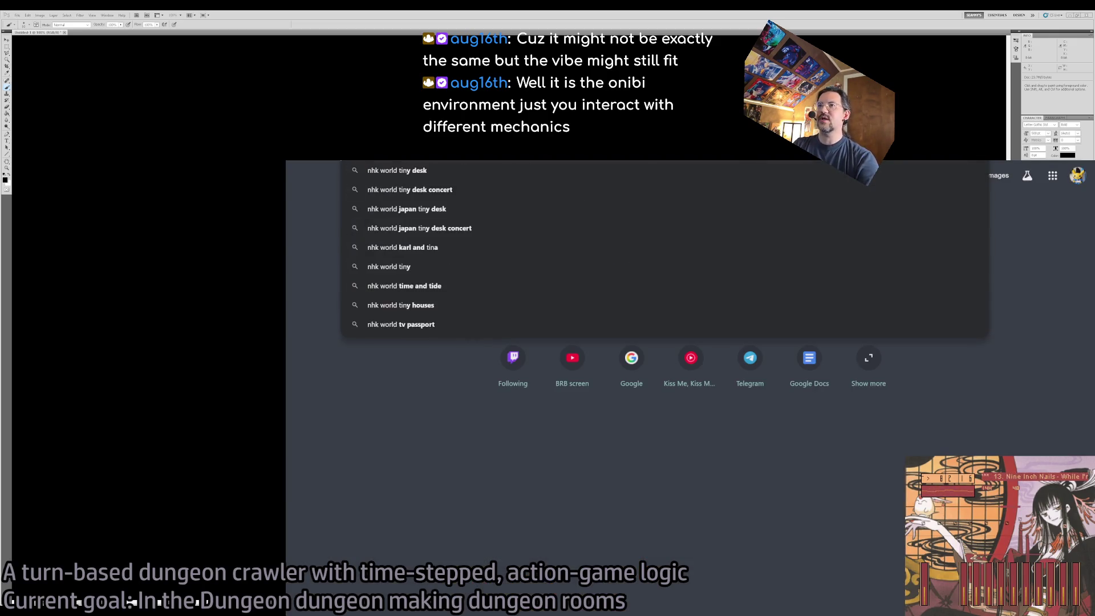
{"action": "key", "text": "Return"}
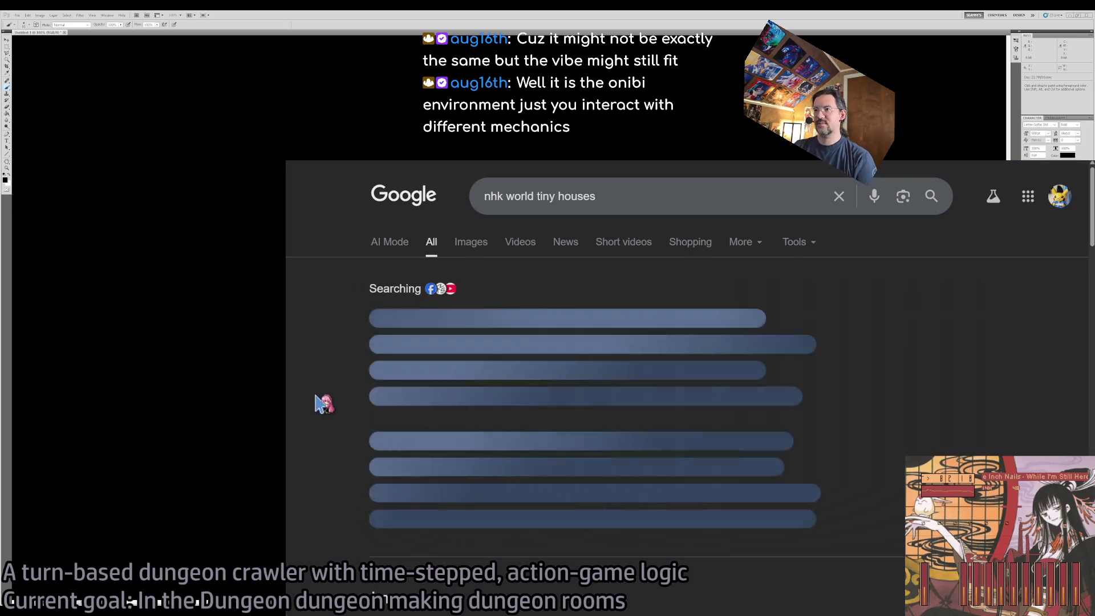
{"action": "scroll", "coordinate": [539, 432], "scroll_direction": "down", "scroll_amount": 9}
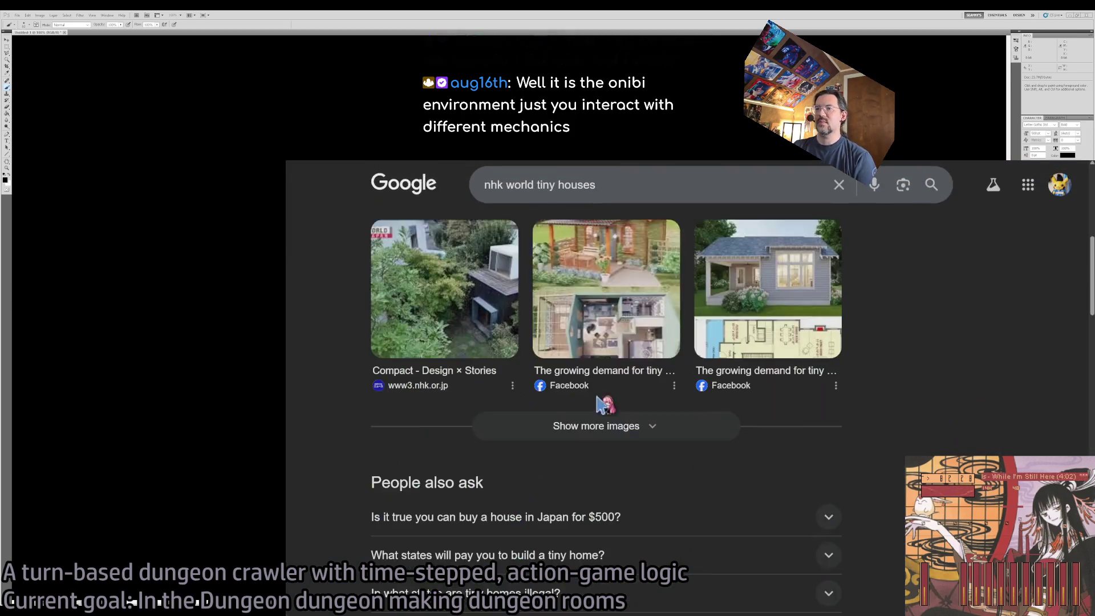
{"action": "scroll", "coordinate": [539, 432], "scroll_direction": "down", "scroll_amount": 6}
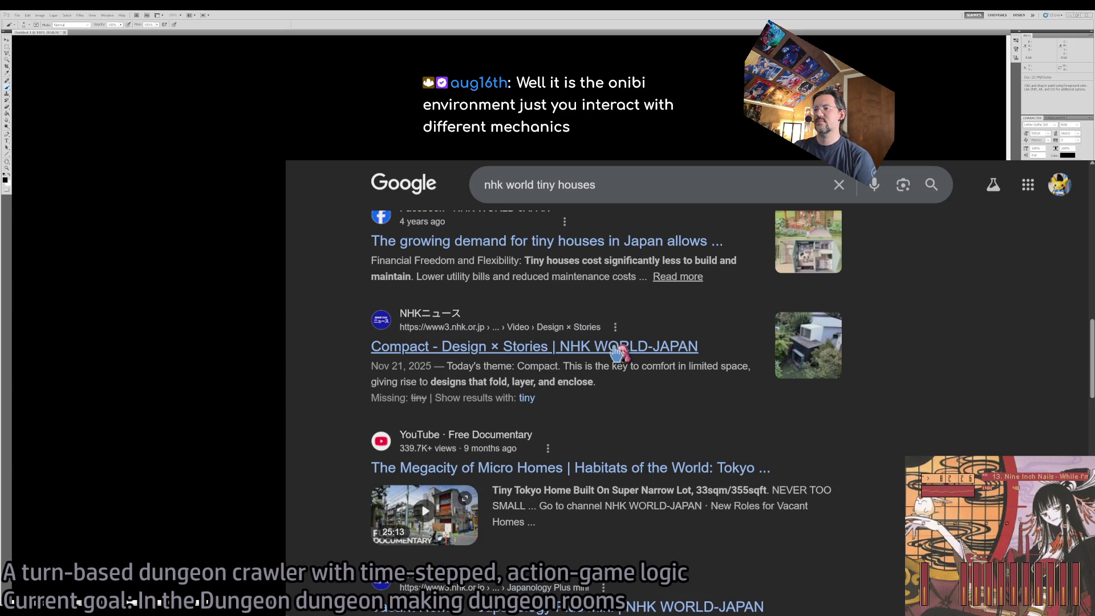
{"action": "scroll", "coordinate": [617, 352], "scroll_direction": "down", "scroll_amount": 5}
{"action": "scroll", "coordinate": [618, 353], "scroll_direction": "up", "scroll_amount": 5}
{"action": "scroll", "coordinate": [532, 394], "scroll_direction": "up", "scroll_amount": 3}
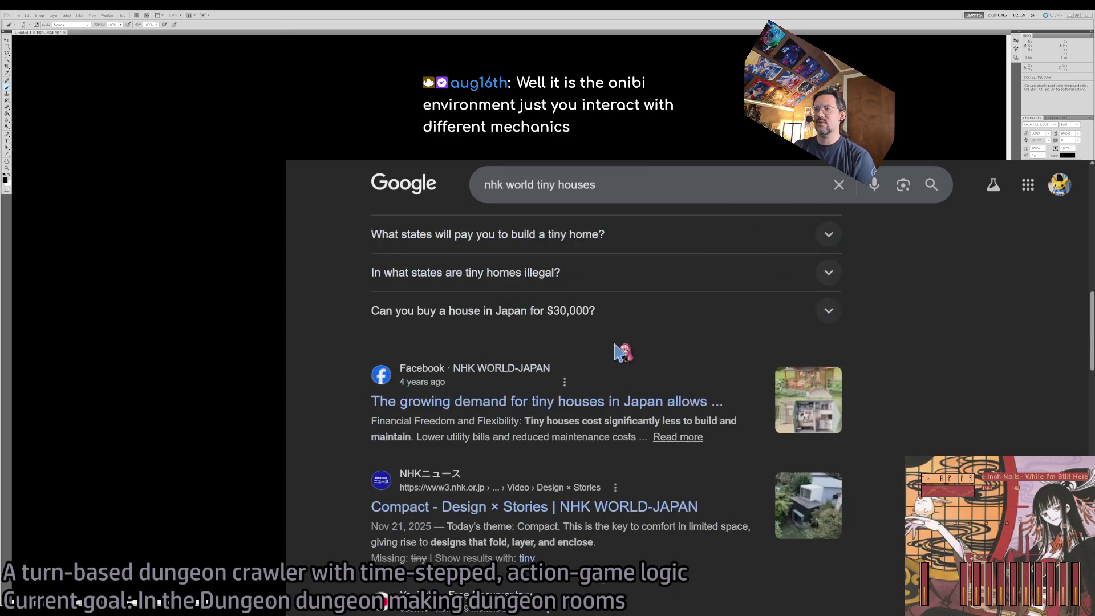
{"action": "scroll", "coordinate": [562, 398], "scroll_direction": "down", "scroll_amount": 7}
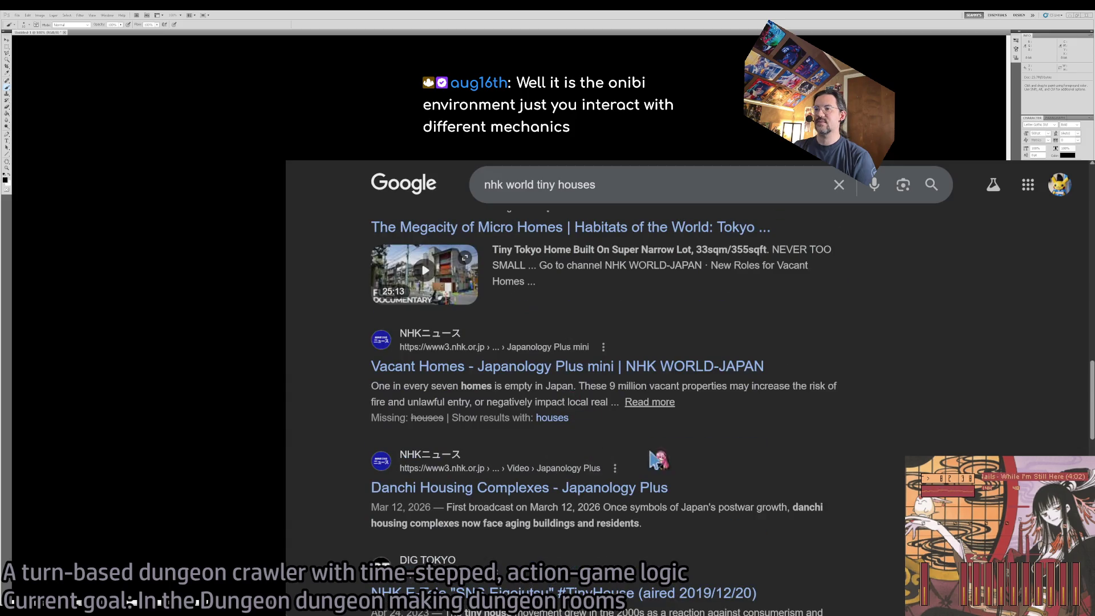
{"action": "left_click", "coordinate": [610, 497]}
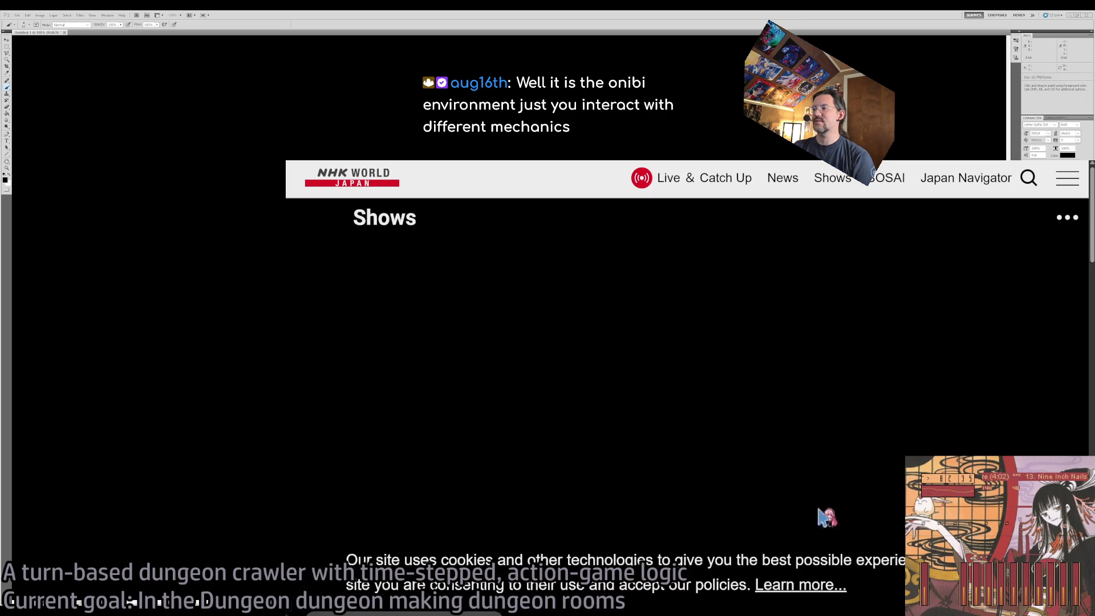
Step: Play the Danchi episode, skip to about 7 then 11 minutes, go back, and return to Photoshop
{"action": "scroll", "coordinate": [534, 492], "scroll_direction": "down", "scroll_amount": 3}
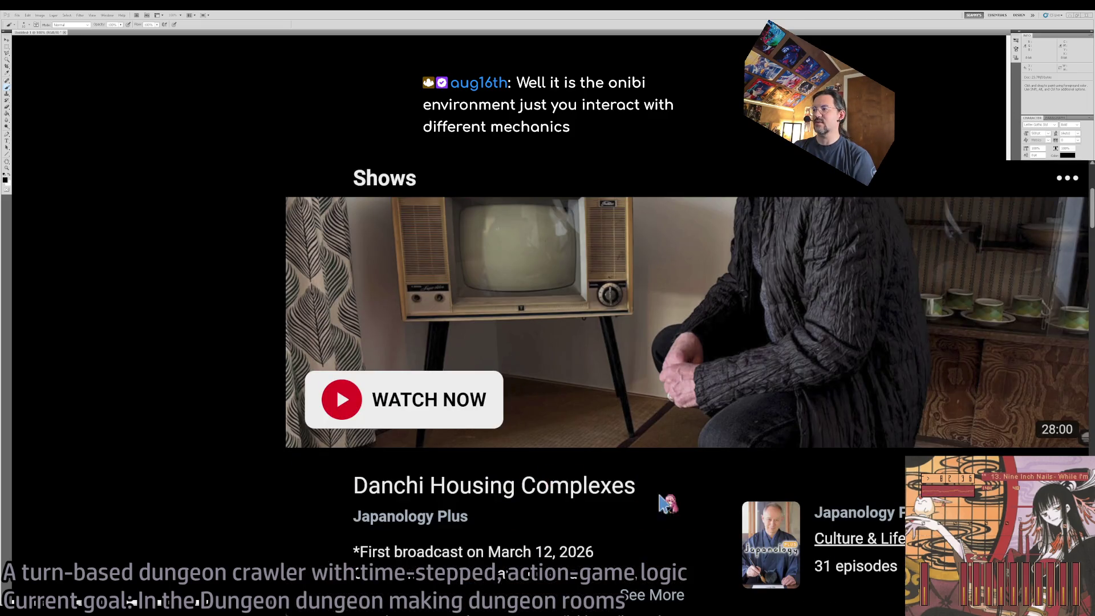
{"action": "scroll", "coordinate": [655, 502], "scroll_direction": "up", "scroll_amount": 3}
{"action": "scroll", "coordinate": [677, 434], "scroll_direction": "down", "scroll_amount": 1}
{"action": "left_click", "coordinate": [410, 553]}
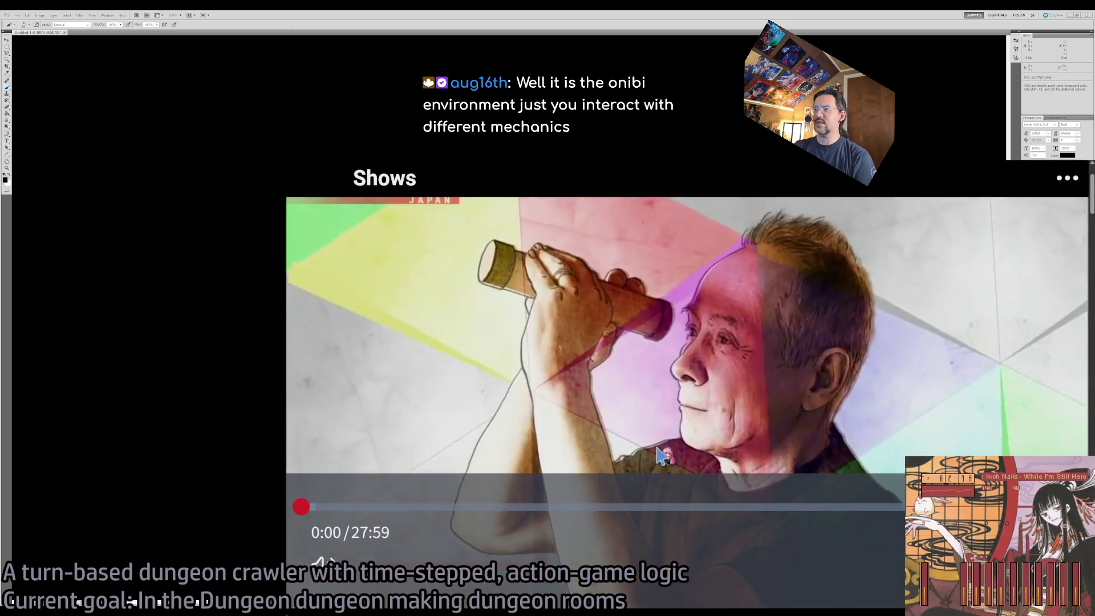
{"action": "left_click", "coordinate": [502, 507]}
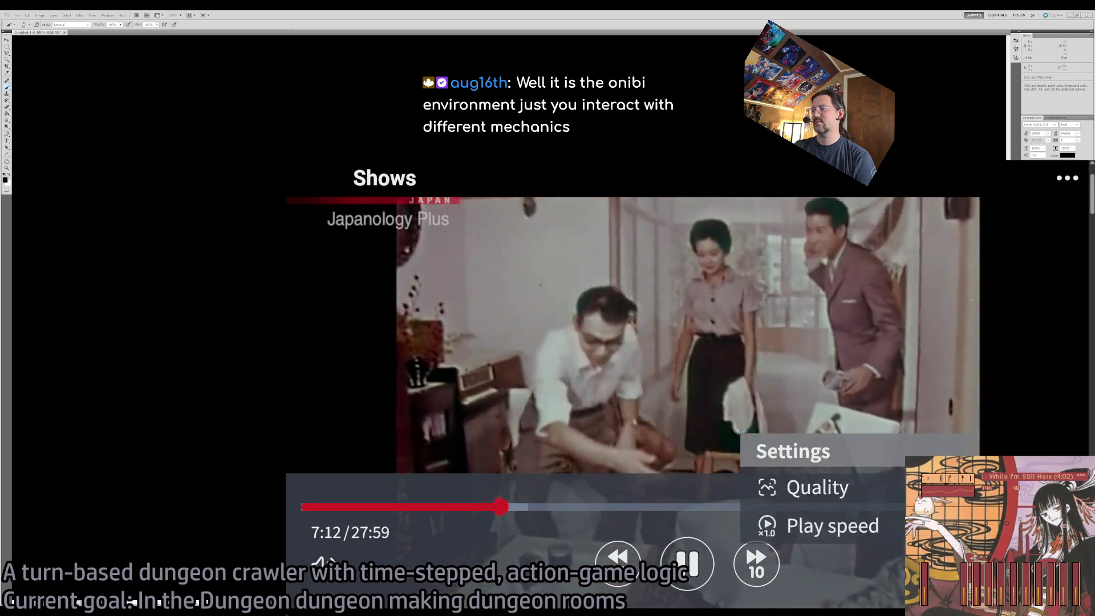
{"action": "left_click", "coordinate": [607, 507]}
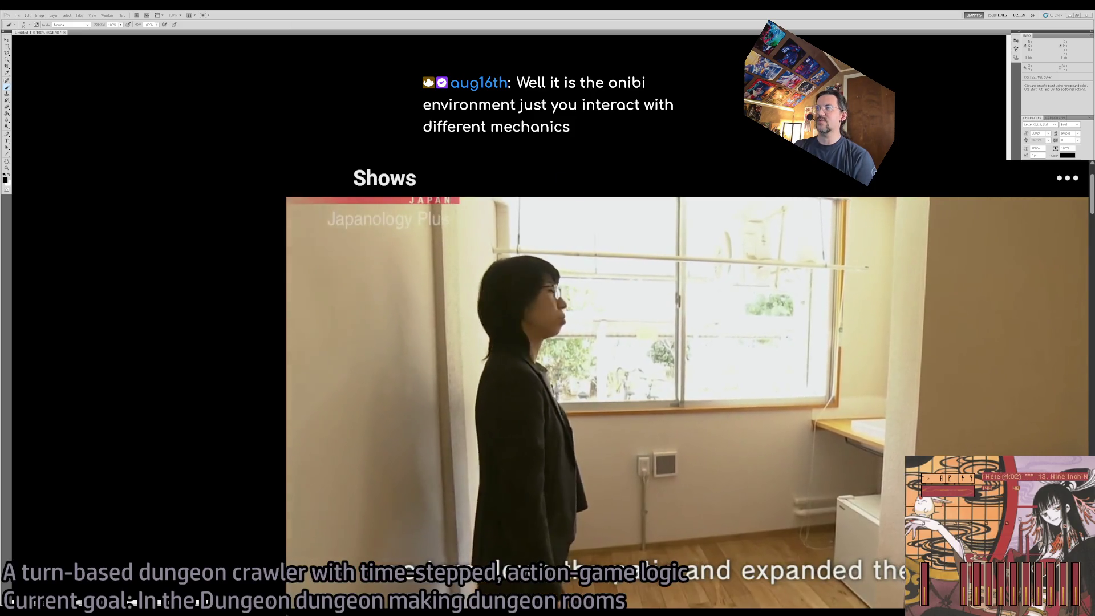
{"action": "key", "text": "alt+Left"}
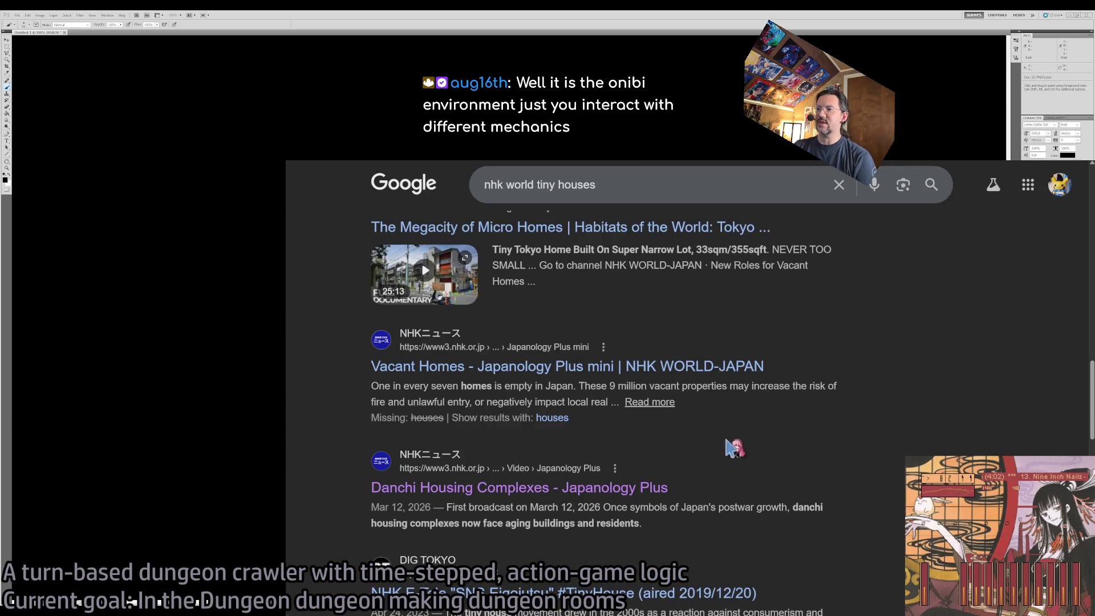
{"action": "key", "text": "alt+Tab"}
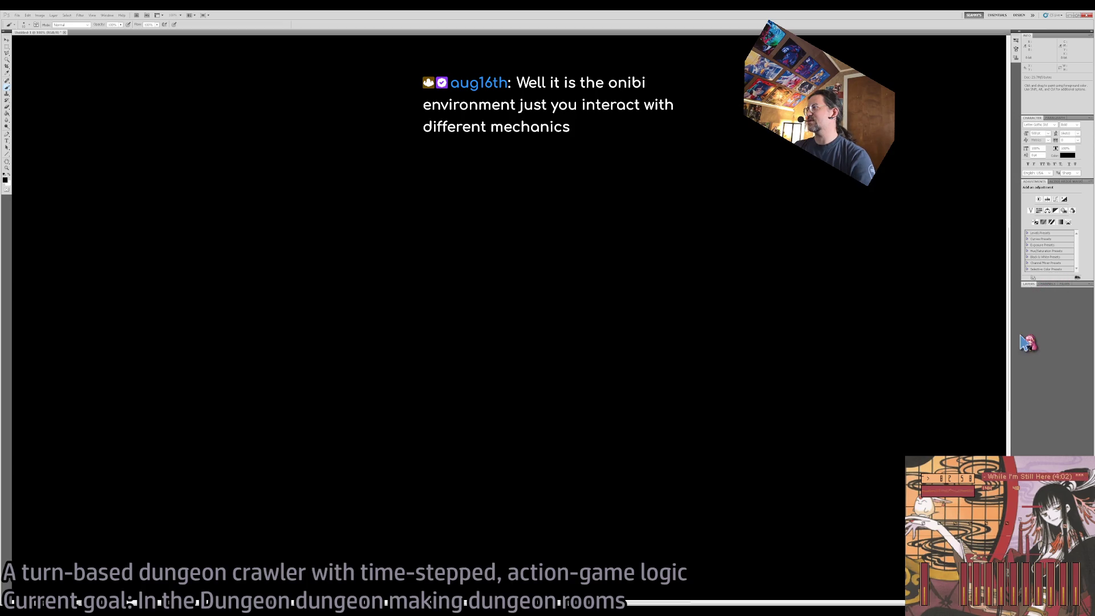
Step: Add a new empty layer and make white the painting colour
{"action": "left_click", "coordinate": [1029, 284]}
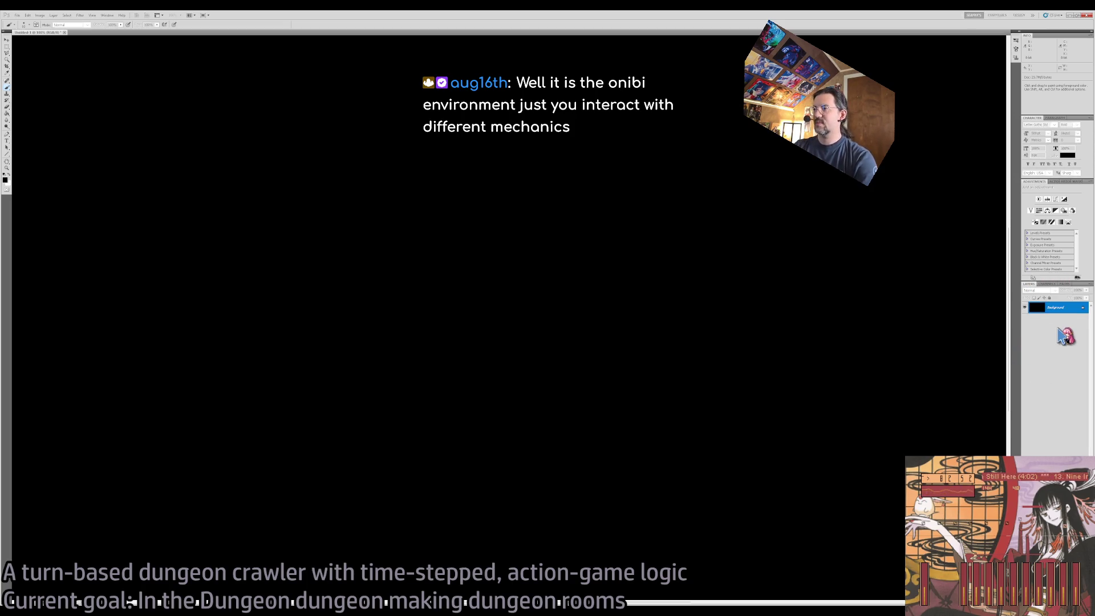
{"action": "key", "text": "ctrl+shift+alt+n"}
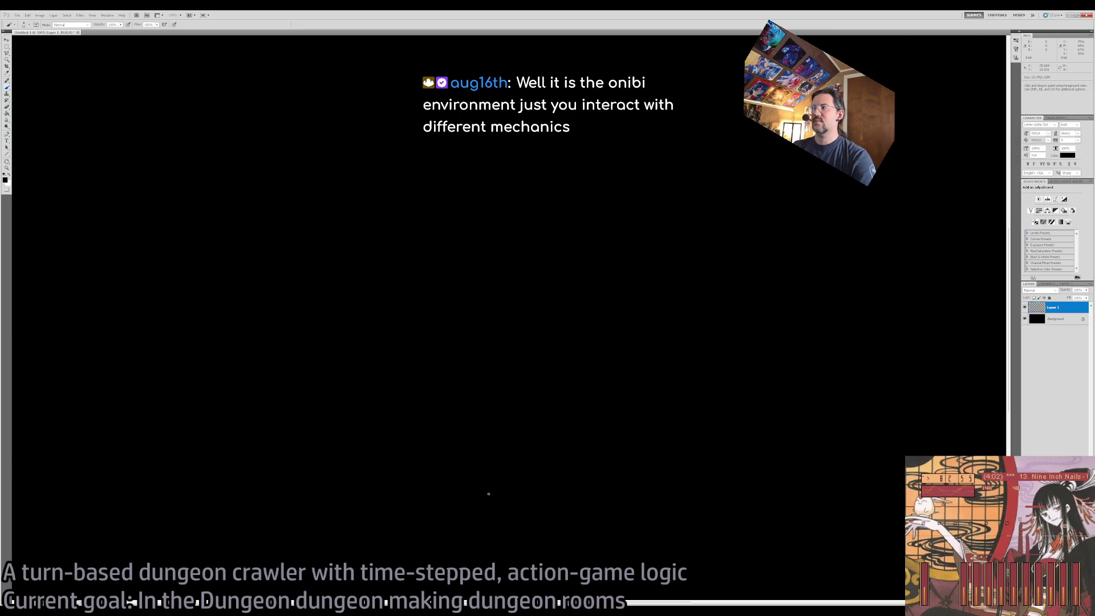
{"action": "key", "text": "x"}
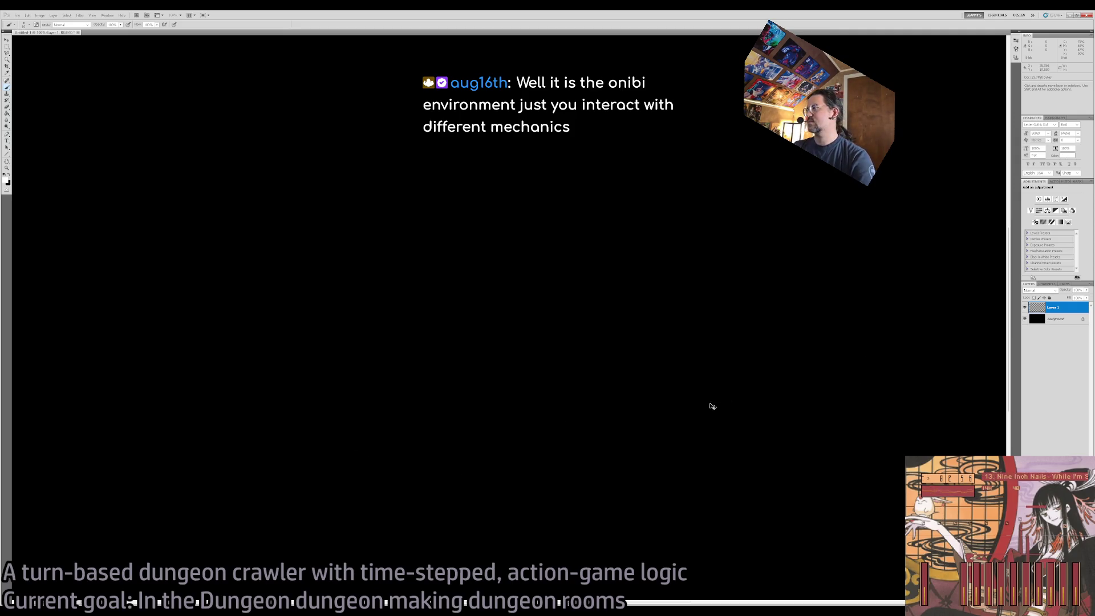
{"action": "mouse_move", "coordinate": [444, 428]}
{"action": "left_mouse_down"}
{"action": "mouse_move", "coordinate": [548, 460]}
{"action": "mouse_move", "coordinate": [647, 415]}
{"action": "left_mouse_up"}
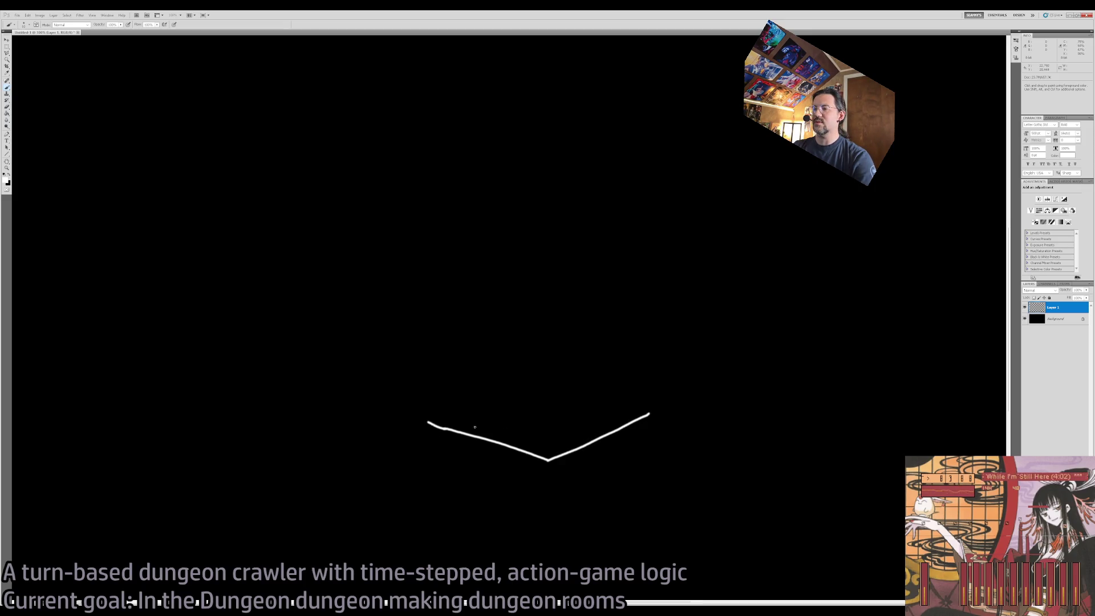
{"action": "key", "text": "ctrl+z"}
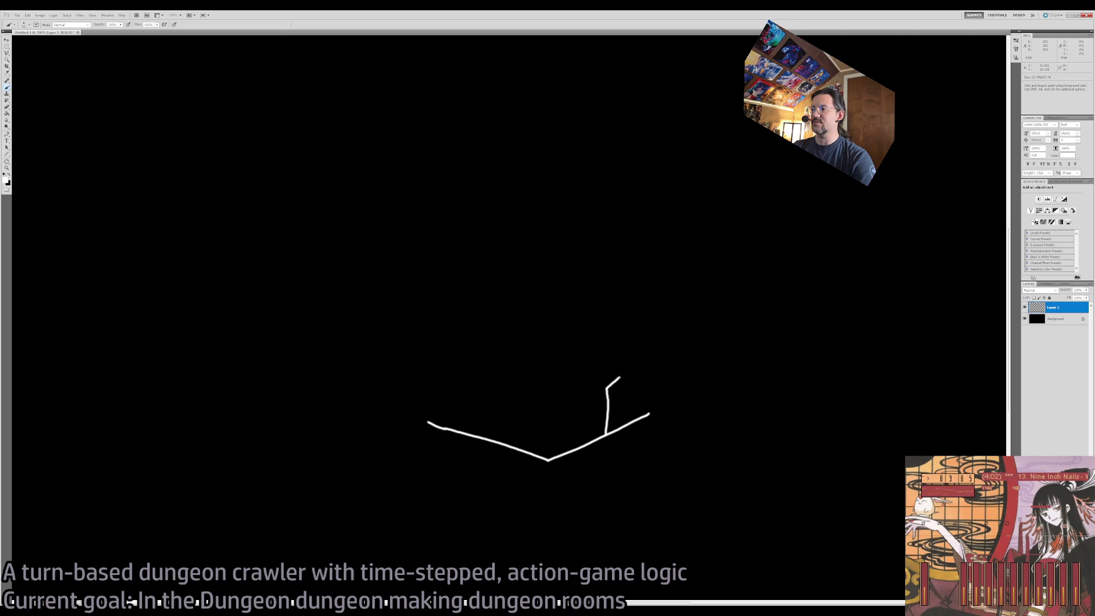
Step: Sketch the door's top and right edges, plus a window outline with a ledge left of it
{"action": "scroll", "coordinate": [621, 388], "scroll_direction": "up", "scroll_amount": 2}
{"action": "mouse_move", "coordinate": [589, 394]}
{"action": "left_mouse_down"}
{"action": "mouse_move", "coordinate": [655, 362]}
{"action": "mouse_move", "coordinate": [660, 485]}
{"action": "mouse_move", "coordinate": [638, 456]}
{"action": "left_mouse_up"}
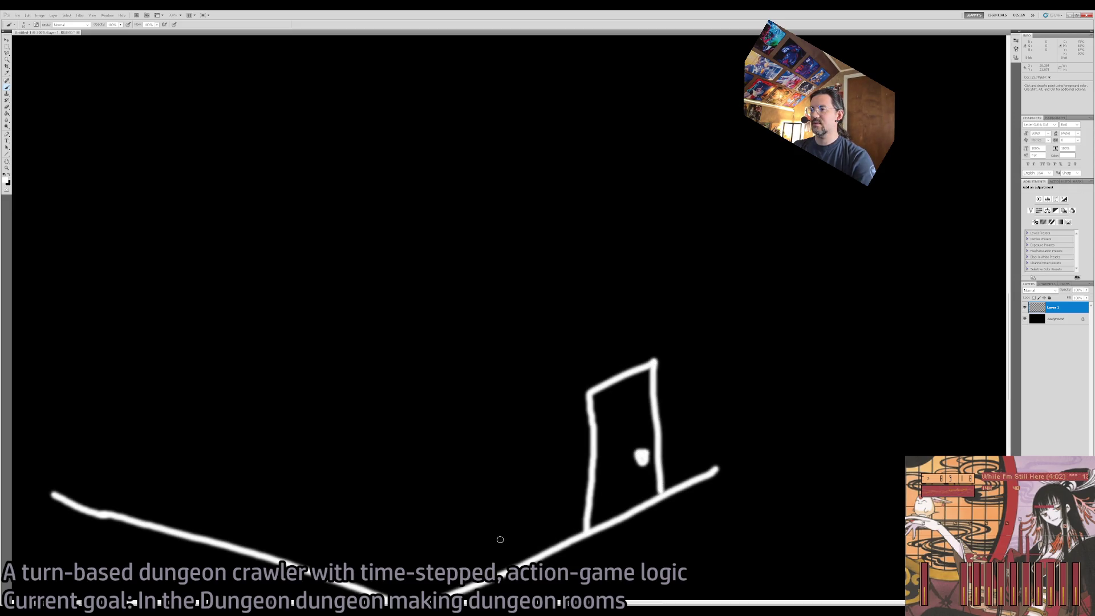
{"action": "left_click_drag", "start_coordinate": [447, 500], "coordinate": [535, 470]}
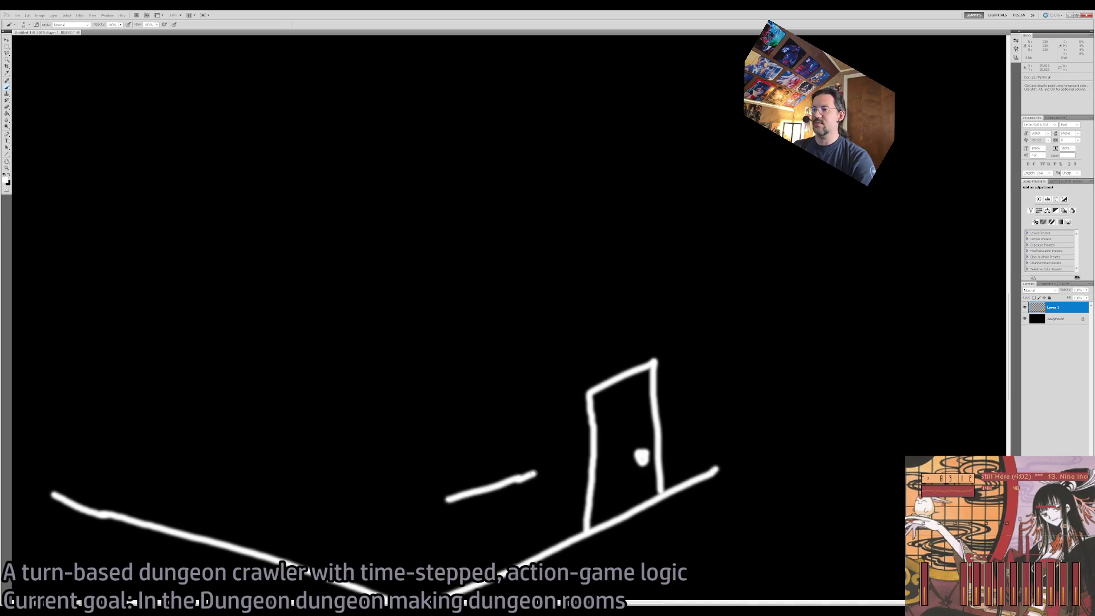
{"action": "key", "text": "ctrl+z"}
{"action": "left_click_drag", "start_coordinate": [235, 471], "coordinate": [328, 499]}
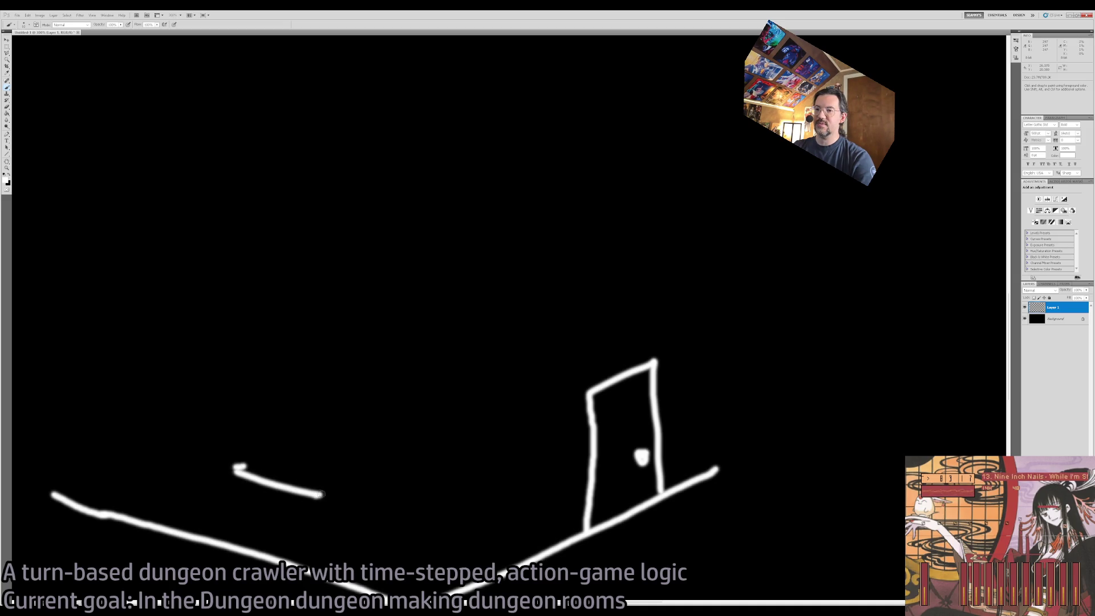
{"action": "mouse_move", "coordinate": [250, 462]}
{"action": "left_mouse_down"}
{"action": "mouse_move", "coordinate": [241, 342]}
{"action": "mouse_move", "coordinate": [342, 366]}
{"action": "mouse_move", "coordinate": [329, 486]}
{"action": "left_mouse_up"}
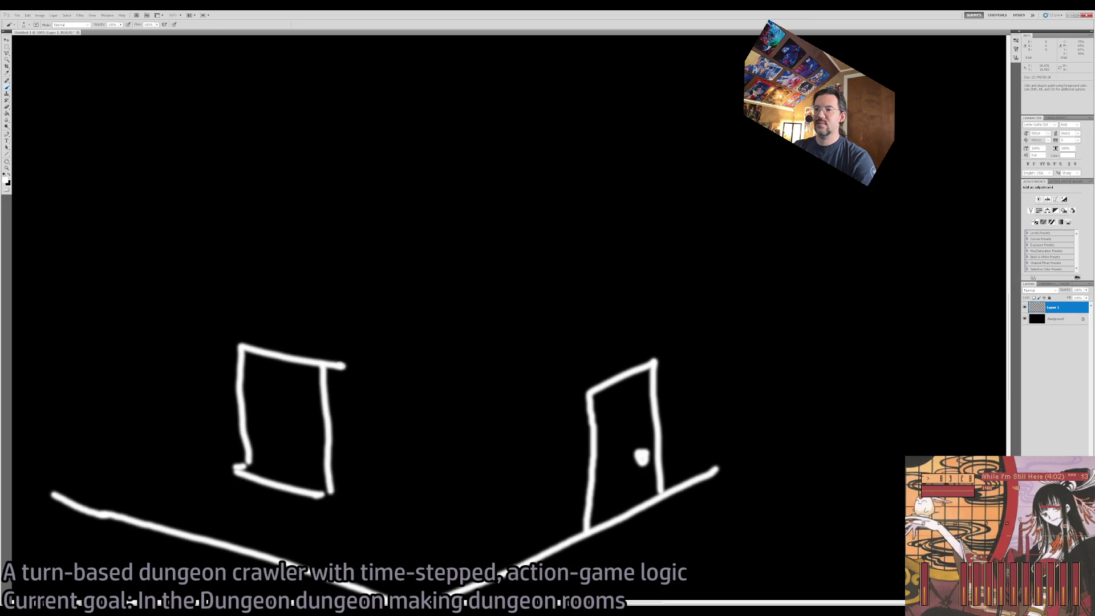
{"action": "left_click_drag", "start_coordinate": [399, 470], "coordinate": [624, 335]}
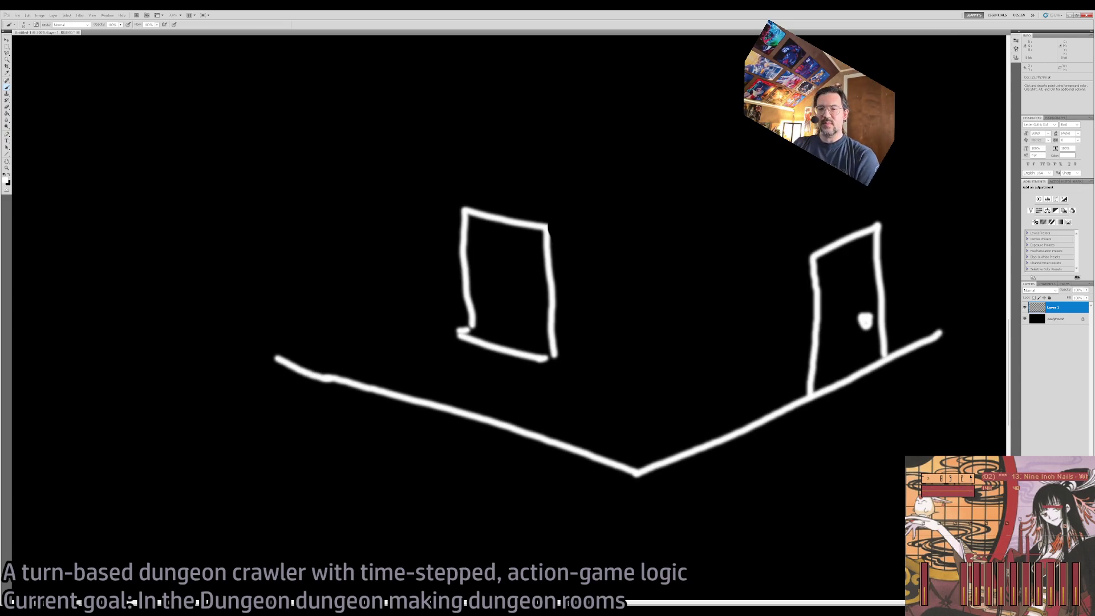
{"action": "mouse_move", "coordinate": [473, 452]}
{"action": "left_mouse_down"}
{"action": "mouse_move", "coordinate": [496, 450]}
{"action": "mouse_move", "coordinate": [462, 373]}
{"action": "mouse_move", "coordinate": [542, 319]}
{"action": "left_mouse_up"}
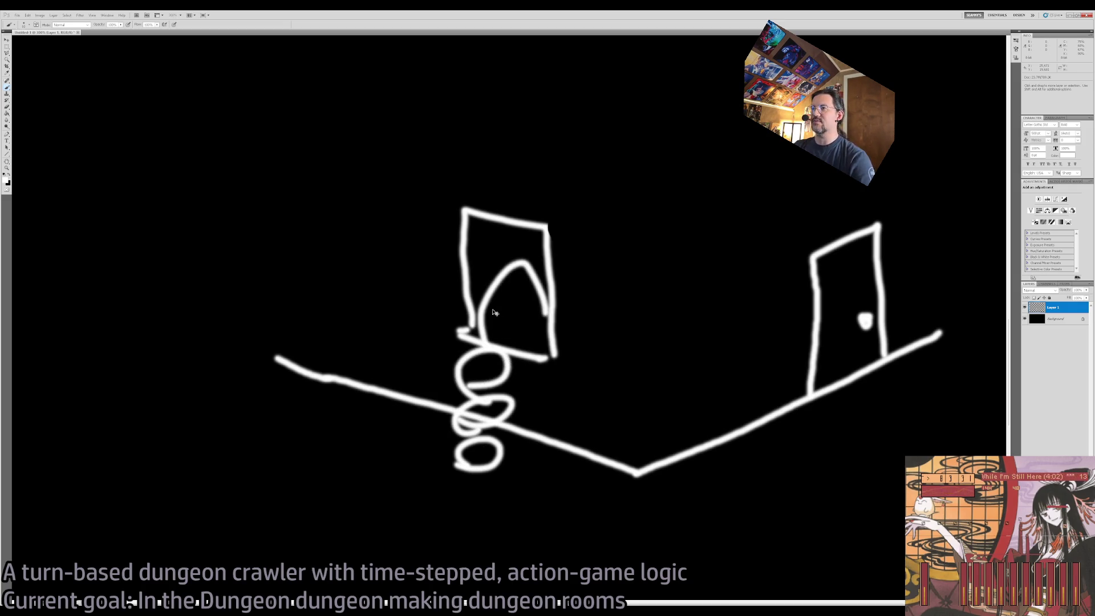
{"action": "key", "text": "ctrl+z"}
Step: Paint a sill, lower and upper crossbars, and a vertical divider into the window
{"action": "key", "text": "ctrl+z"}
{"action": "left_click_drag", "start_coordinate": [478, 329], "coordinate": [555, 347]}
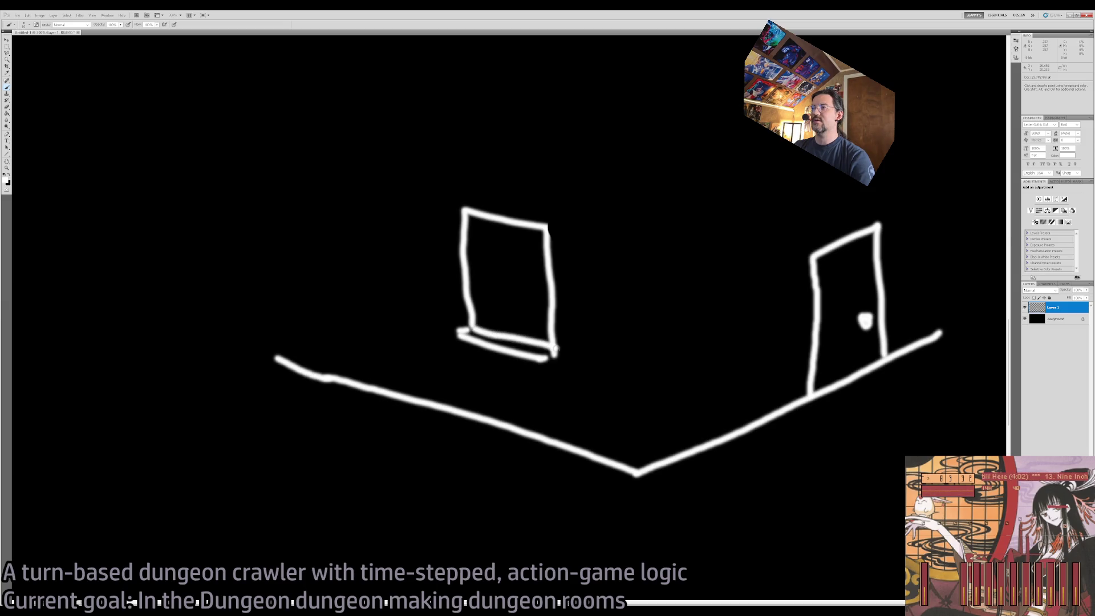
{"action": "left_click_drag", "start_coordinate": [467, 270], "coordinate": [553, 288]}
{"action": "left_click_drag", "start_coordinate": [506, 227], "coordinate": [514, 316]}
{"action": "key", "text": "ctrl+z"}
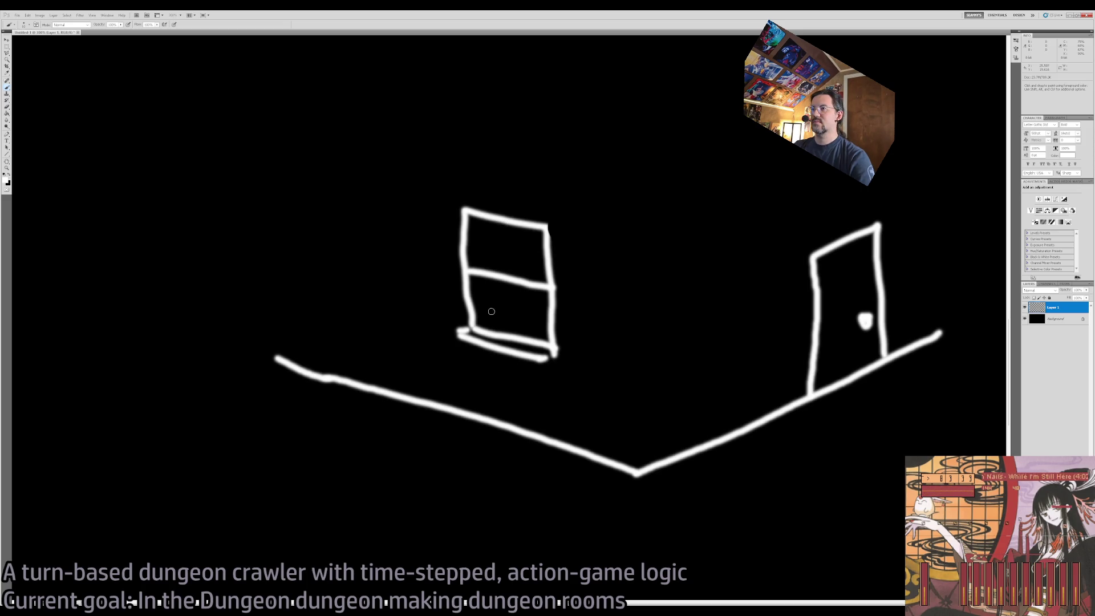
{"action": "key", "text": "ctrl+z"}
{"action": "left_click_drag", "start_coordinate": [472, 305], "coordinate": [551, 321]}
{"action": "key", "text": "ctrl+z"}
{"action": "left_click_drag", "start_coordinate": [471, 298], "coordinate": [541, 314]}
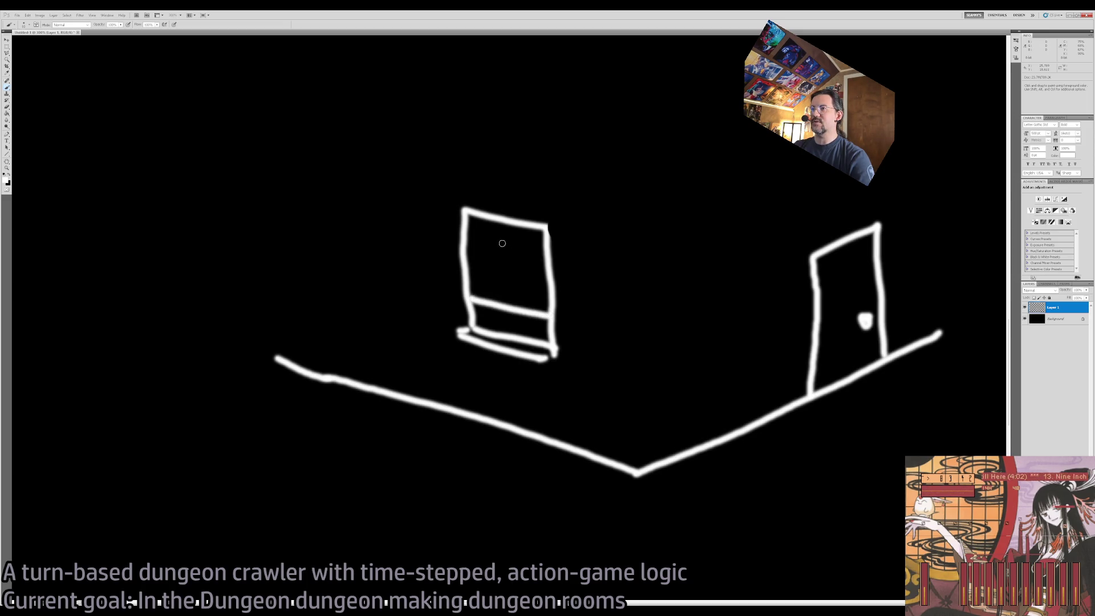
{"action": "mouse_move", "coordinate": [463, 238]}
{"action": "left_mouse_down"}
{"action": "mouse_move", "coordinate": [541, 252]}
{"action": "mouse_move", "coordinate": [501, 269]}
{"action": "mouse_move", "coordinate": [505, 298]}
{"action": "left_mouse_up"}
{"action": "left_click_drag", "start_coordinate": [505, 229], "coordinate": [505, 249]}
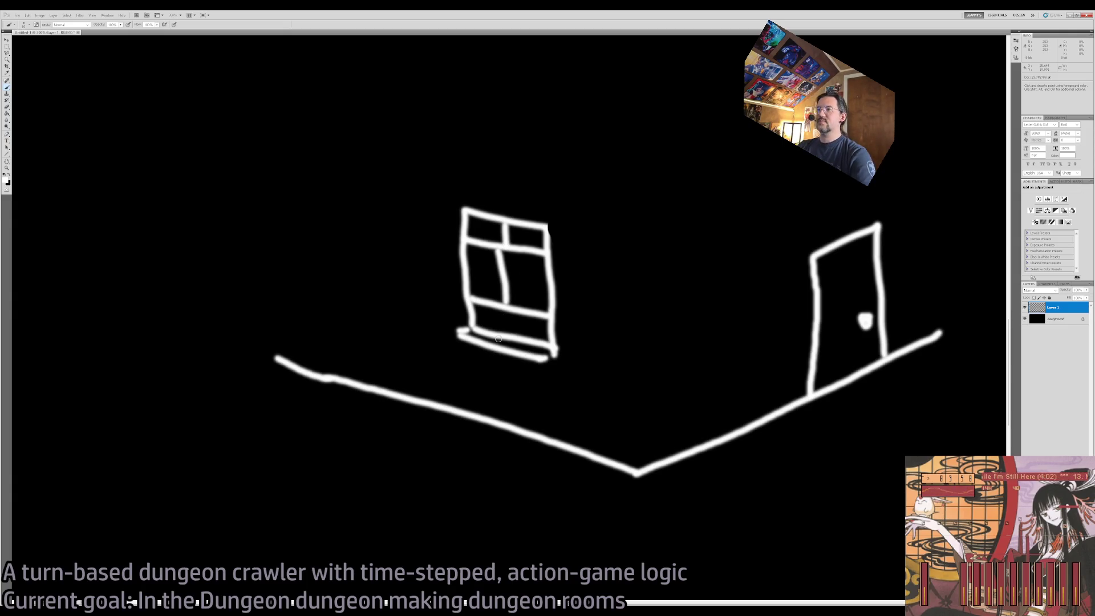
{"action": "scroll", "coordinate": [480, 267], "scroll_direction": "up", "scroll_amount": 4}
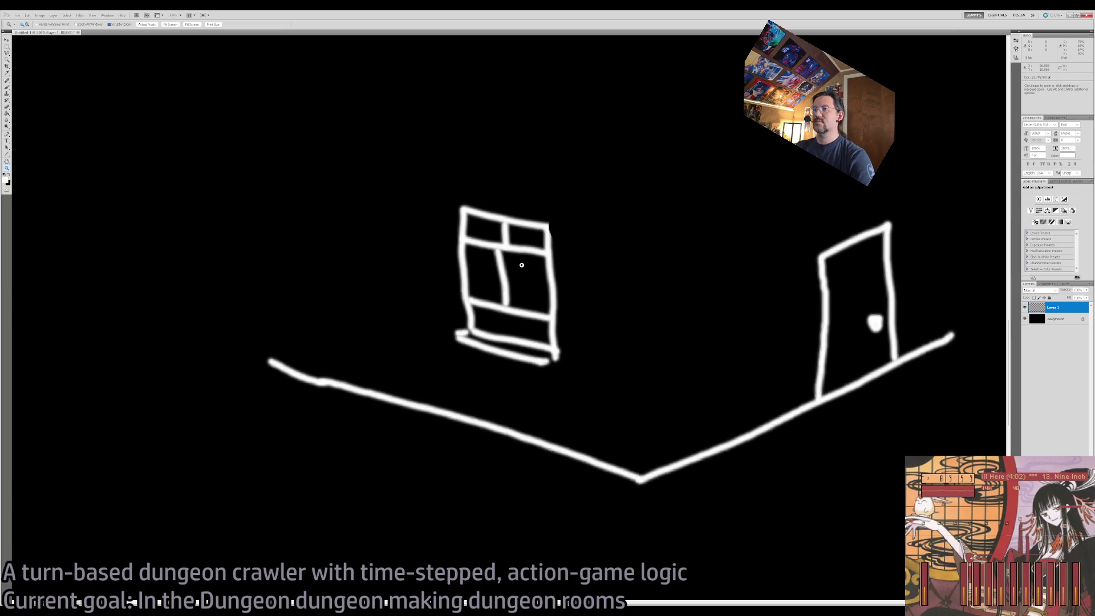
Step: Paint trial letters in the lower window panes, then undo them
{"action": "mouse_move", "coordinate": [517, 278]}
{"action": "left_mouse_down"}
{"action": "mouse_move", "coordinate": [519, 316]}
{"action": "mouse_move", "coordinate": [545, 322]}
{"action": "left_mouse_up"}
{"action": "key", "text": "ctrl+z"}
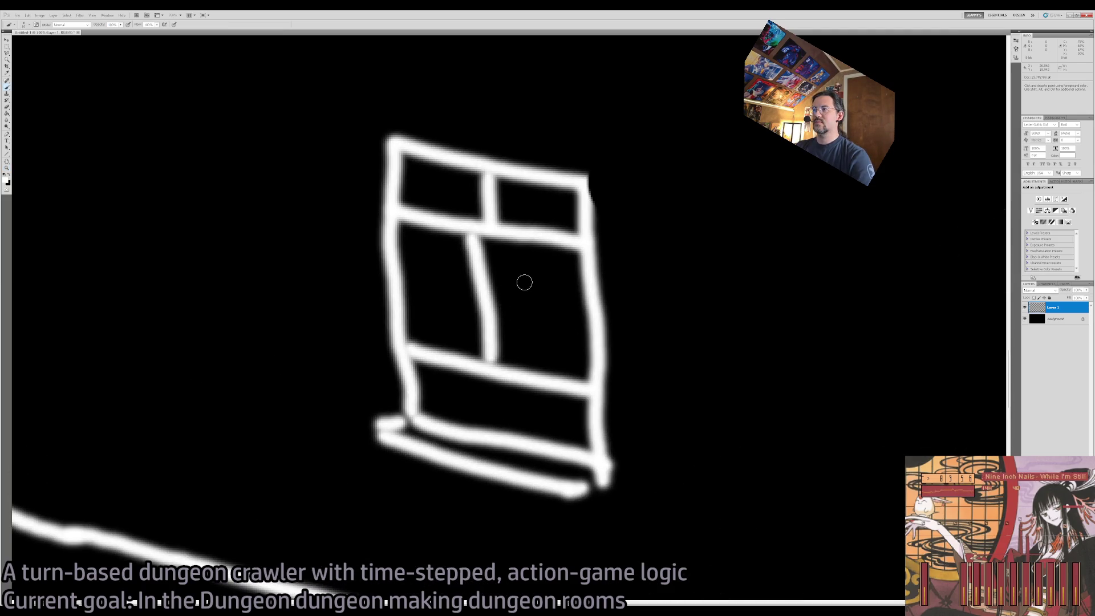
{"action": "left_click_drag", "start_coordinate": [526, 278], "coordinate": [553, 322]}
{"action": "mouse_move", "coordinate": [422, 276]}
{"action": "left_mouse_down"}
{"action": "mouse_move", "coordinate": [444, 269]}
{"action": "mouse_move", "coordinate": [458, 303]}
{"action": "left_mouse_up"}
{"action": "key", "text": "ctrl+alt+z"}
{"action": "key", "text": "ctrl+alt+z"}
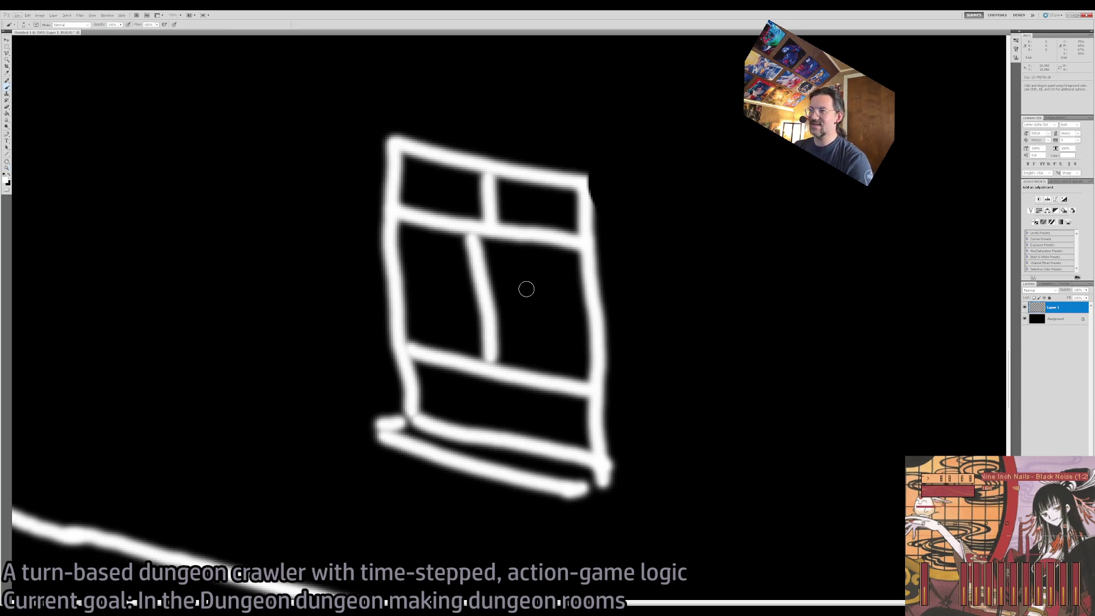
{"action": "key", "text": "z"}
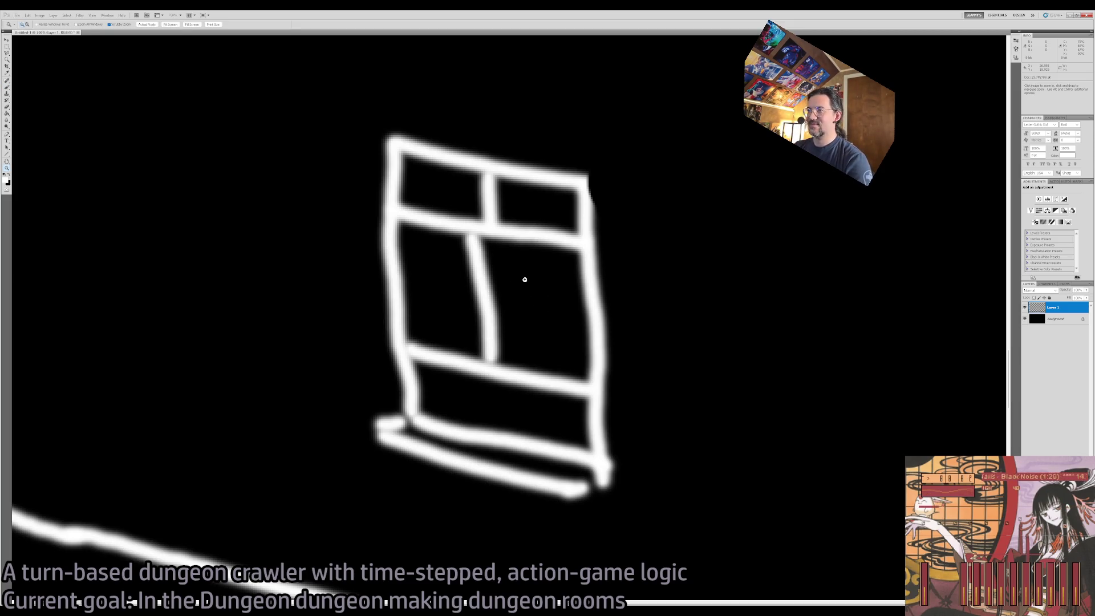
{"action": "key", "text": "b"}
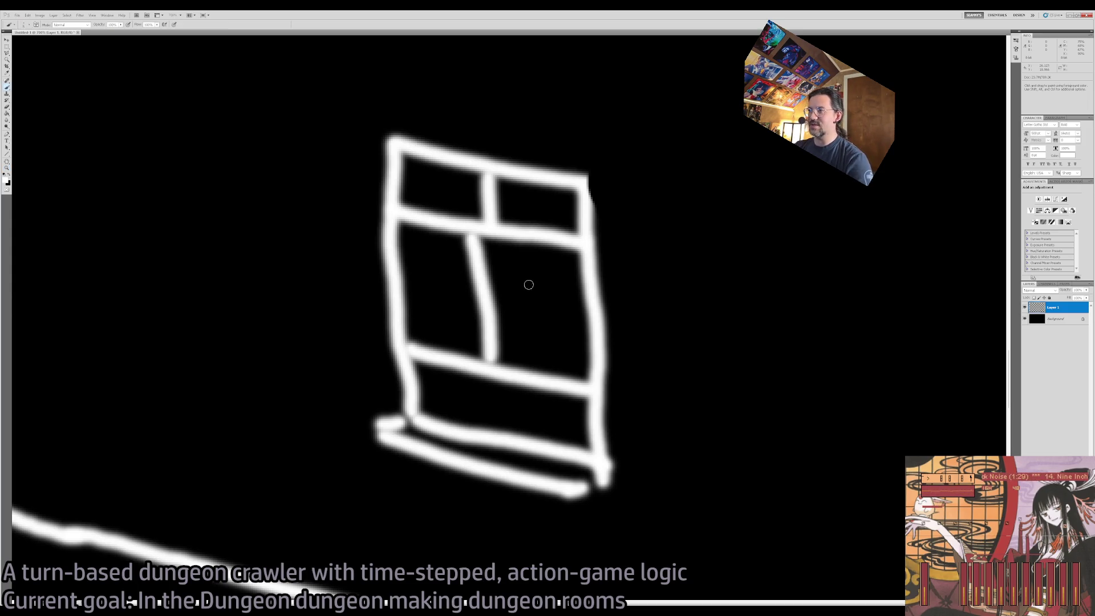
Step: Paint z letters in both panes, zoom out over the room sketch, and undo them
{"action": "mouse_move", "coordinate": [520, 291]}
{"action": "left_mouse_down"}
{"action": "mouse_move", "coordinate": [542, 285]}
{"action": "mouse_move", "coordinate": [544, 321]}
{"action": "left_mouse_up"}
{"action": "mouse_move", "coordinate": [429, 279]}
{"action": "left_mouse_down"}
{"action": "mouse_move", "coordinate": [438, 310]}
{"action": "mouse_move", "coordinate": [455, 314]}
{"action": "left_mouse_up"}
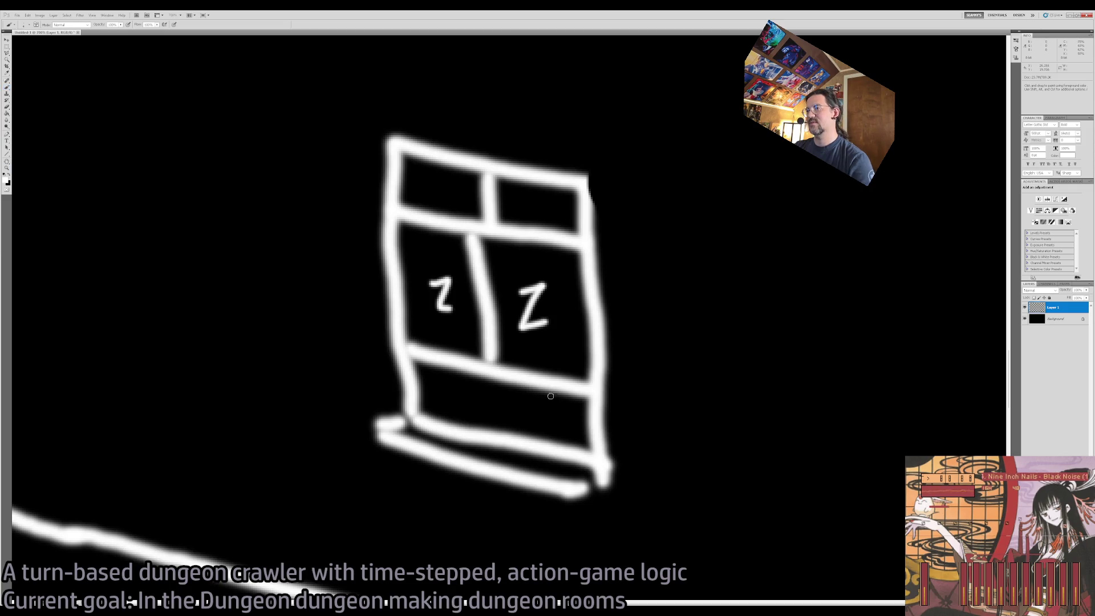
{"action": "key", "text": "z"}
{"action": "left_click", "coordinate": [546, 399], "text": "alt"}
{"action": "left_click", "coordinate": [560, 381], "text": "alt"}
{"action": "key", "text": "ctrl+alt+z"}
{"action": "key", "text": "ctrl+alt+z"}
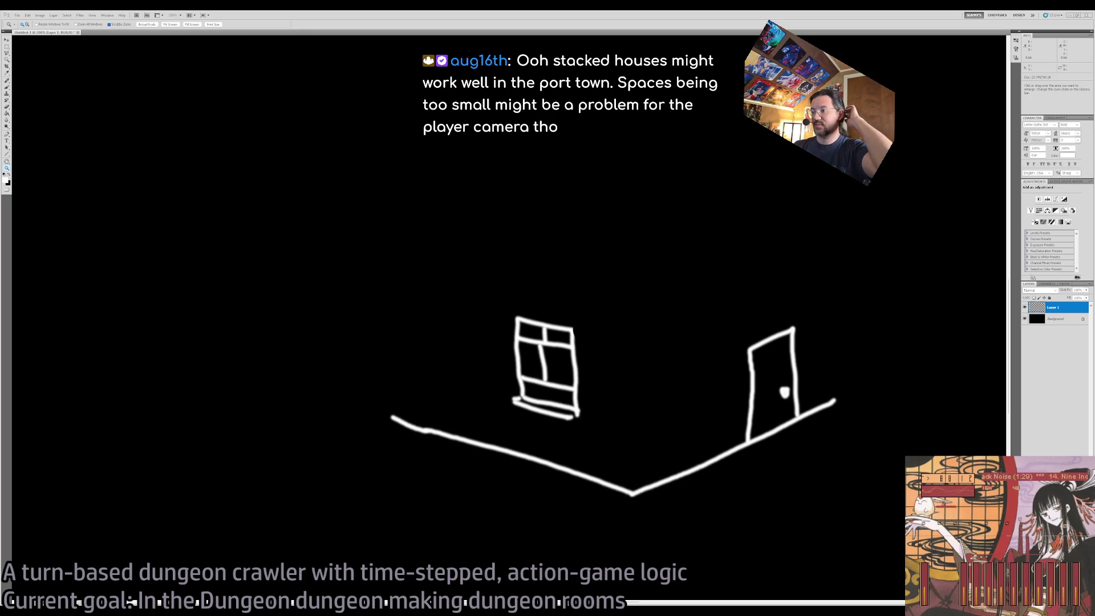
{"action": "key", "text": "b"}
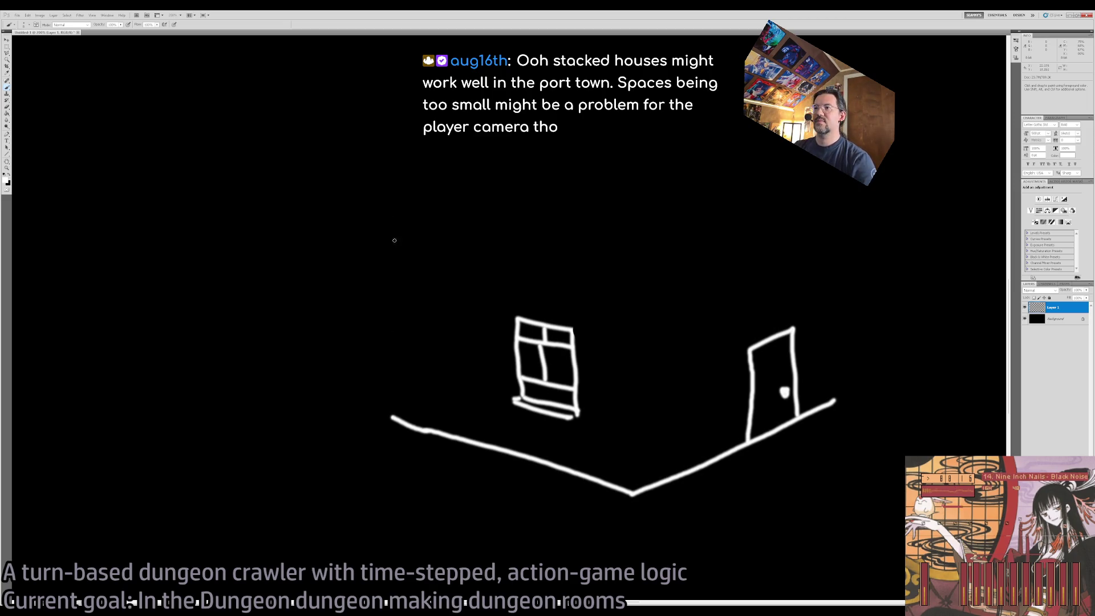
Step: Draw straight wall outlines: the left wall's top edge, right wall edge, and corner edge
{"action": "left_click", "coordinate": [389, 214], "text": "shift"}
{"action": "left_click", "coordinate": [623, 240], "text": "shift"}
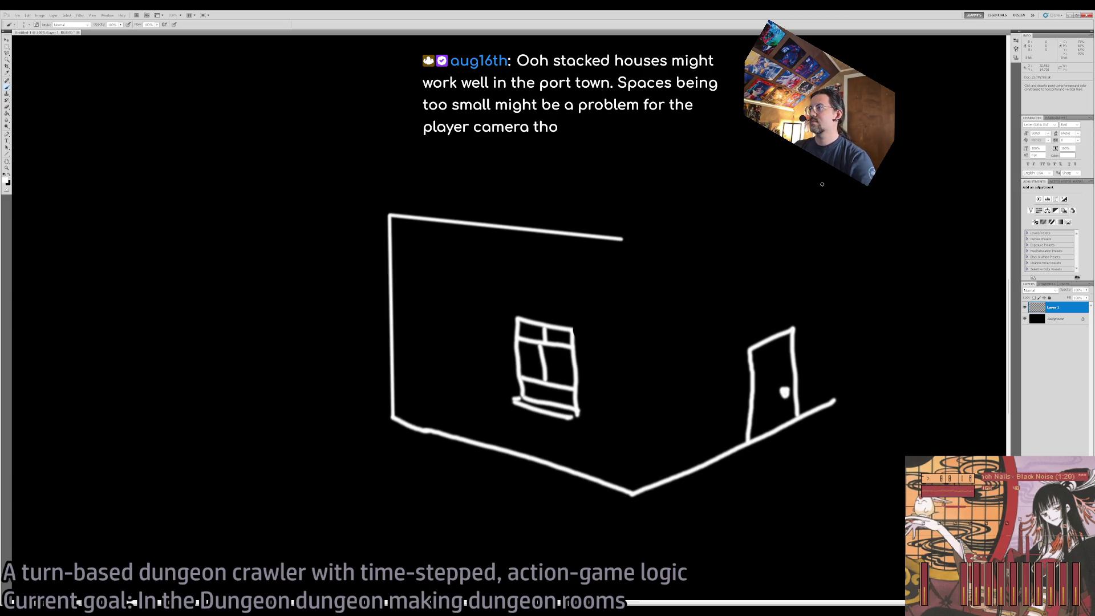
{"action": "left_click", "coordinate": [829, 186], "text": "shift"}
{"action": "left_click", "coordinate": [836, 399], "text": "shift"}
{"action": "left_click_drag", "start_coordinate": [622, 240], "coordinate": [616, 457]}
{"action": "key", "text": "z"}
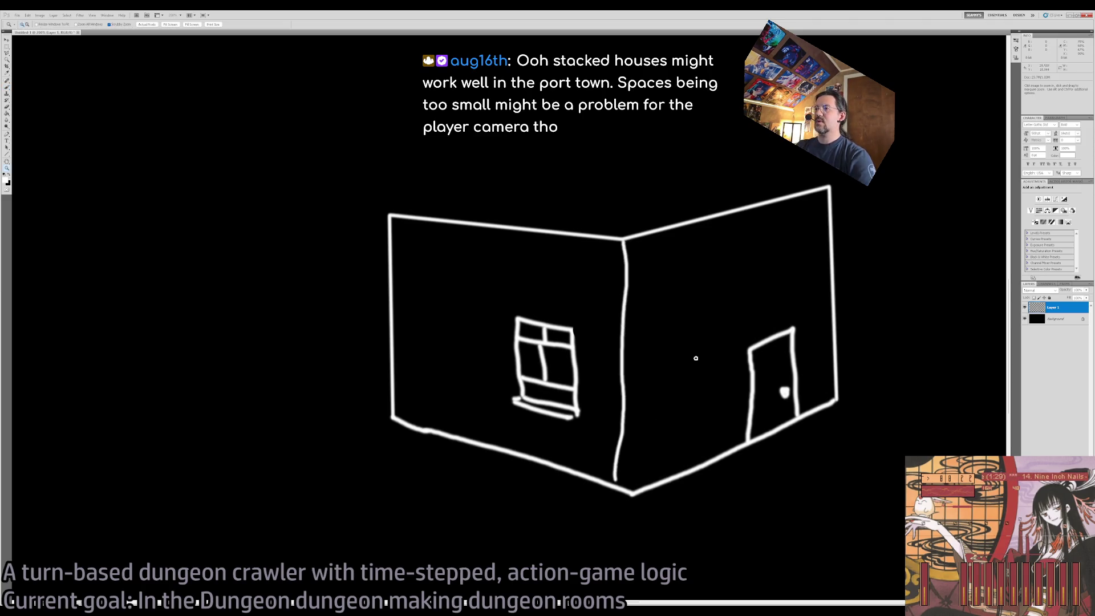
{"action": "key", "text": "b"}
{"action": "left_click_drag", "start_coordinate": [335, 188], "coordinate": [486, 468]}
{"action": "key", "text": "ctrl+z"}
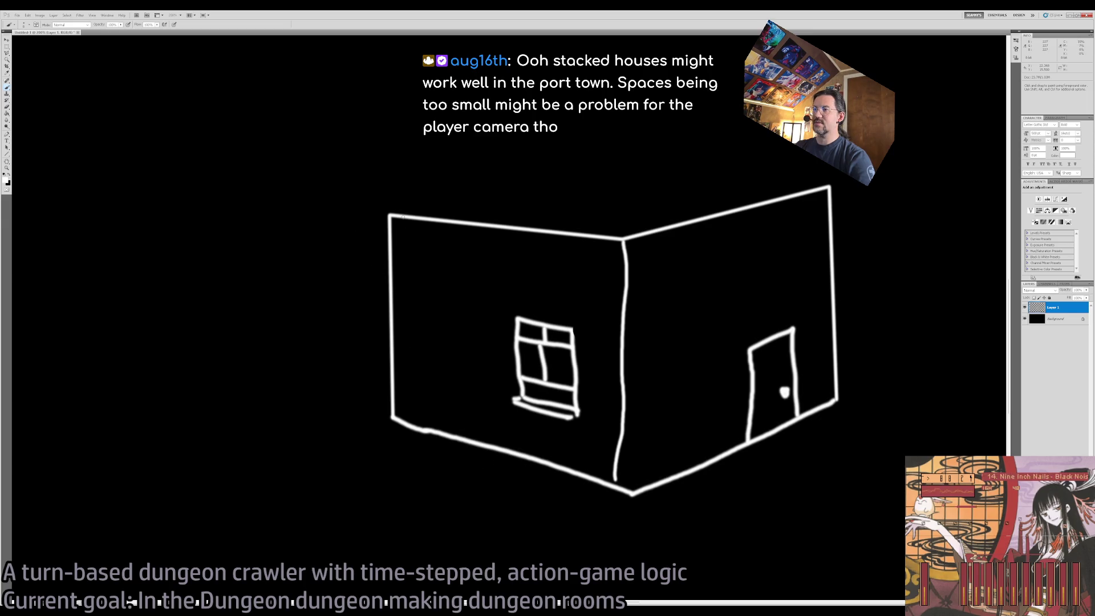
Step: Shift the left wall about 75 px right and the right wall left using marquee selections
{"action": "key", "text": "m"}
{"action": "left_click_drag", "start_coordinate": [320, 147], "coordinate": [450, 436]}
{"action": "left_click_drag", "start_coordinate": [442, 376], "coordinate": [485, 380]}
{"action": "left_click_drag", "start_coordinate": [905, 129], "coordinate": [739, 527]}
{"action": "left_click_drag", "start_coordinate": [859, 304], "coordinate": [814, 325]}
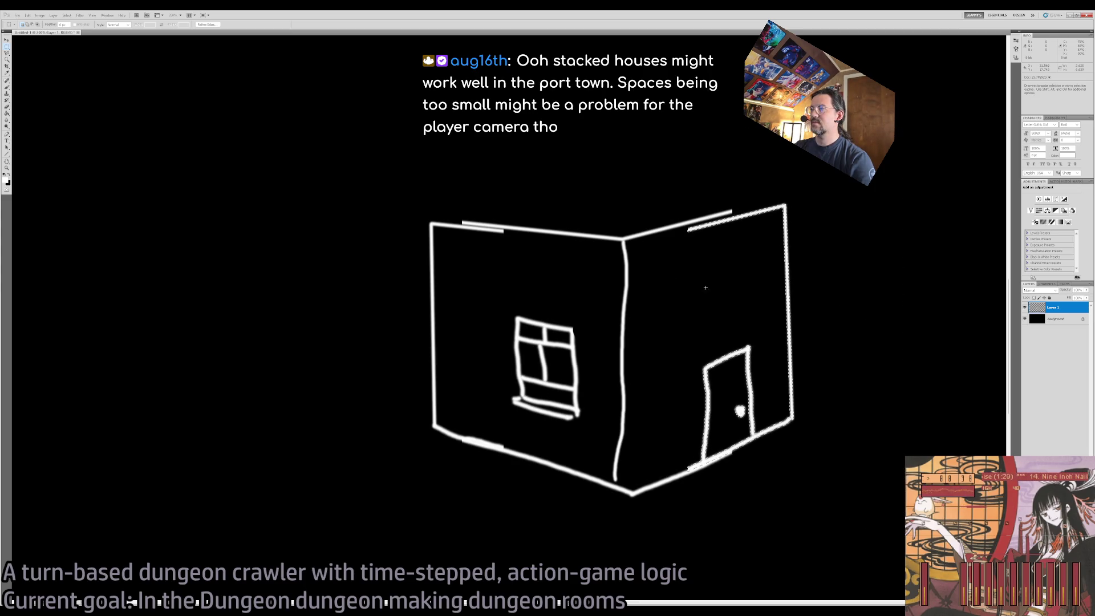
Step: Erase the right wall's doubled top edge, then switch to the tiny-house search results
{"action": "key", "text": "e"}
{"action": "mouse_move", "coordinate": [650, 233]}
{"action": "left_mouse_down"}
{"action": "mouse_move", "coordinate": [751, 203]}
{"action": "mouse_move", "coordinate": [742, 208]}
{"action": "left_mouse_up"}
{"action": "key", "text": "ctrl+d"}
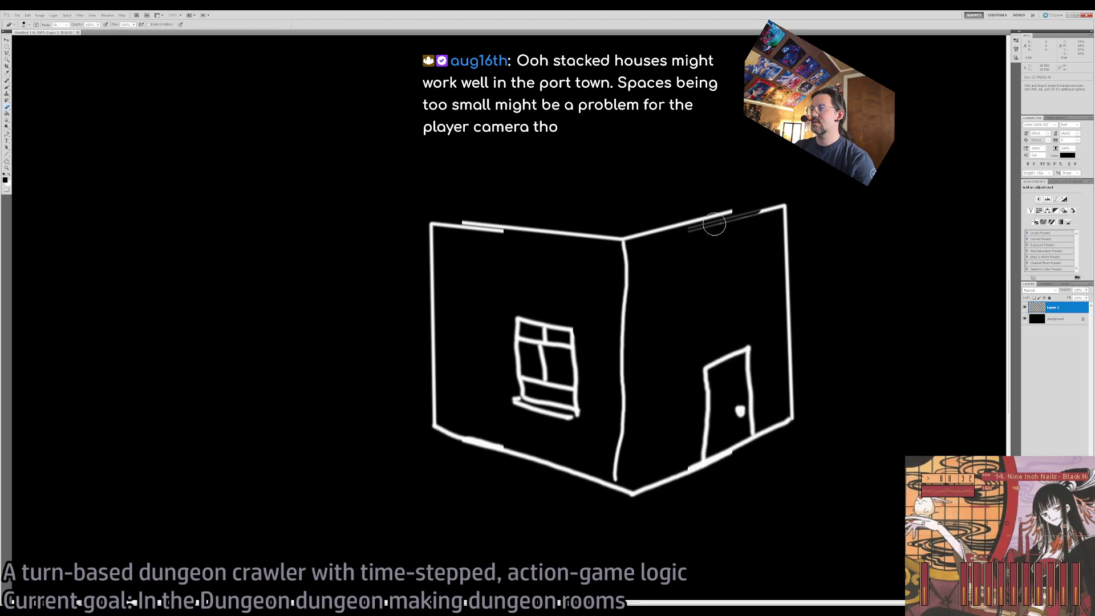
{"action": "mouse_move", "coordinate": [640, 239]}
{"action": "left_mouse_down"}
{"action": "mouse_move", "coordinate": [755, 203]}
{"action": "mouse_move", "coordinate": [635, 236]}
{"action": "left_mouse_up"}
{"action": "key", "text": "b"}
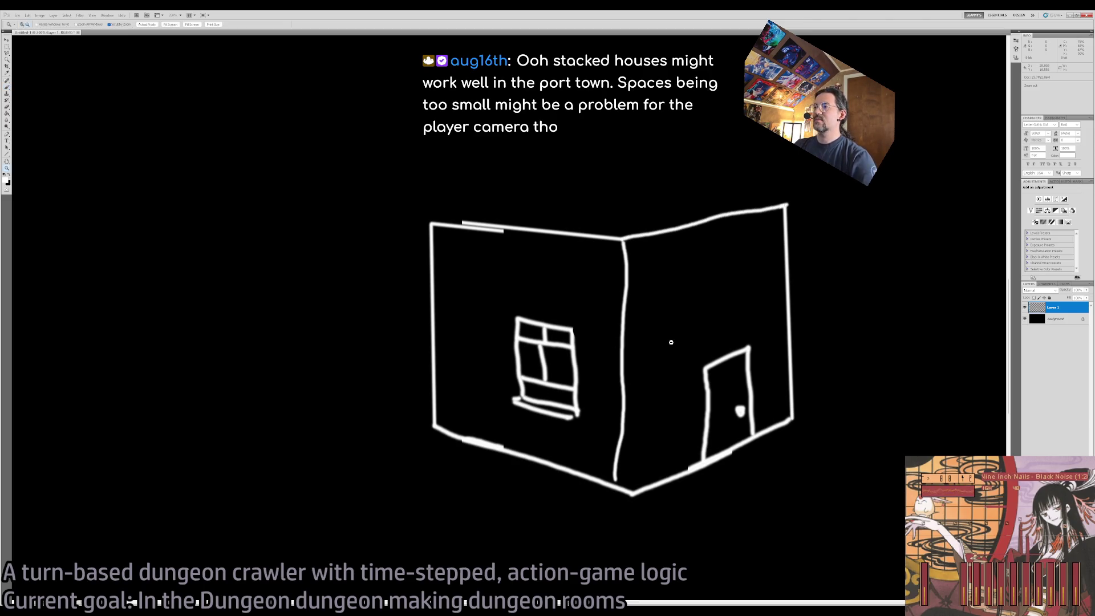
{"action": "key", "text": "ctrl+minus"}
{"action": "key", "text": "ctrl+minus"}
{"action": "key", "text": "ctrl+plus"}
{"action": "key", "text": "ctrl+plus"}
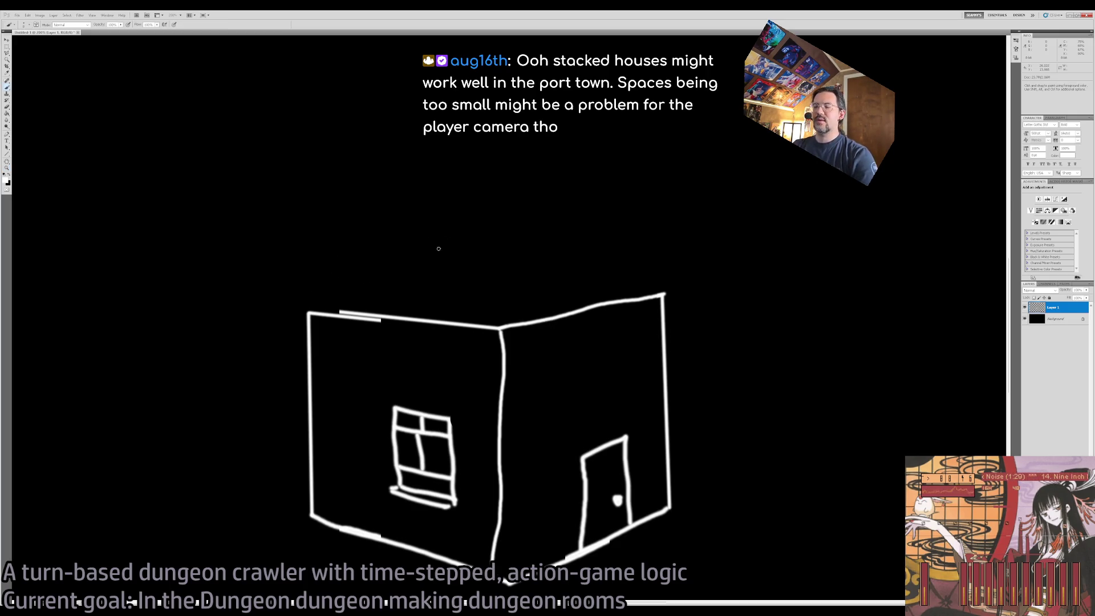
{"action": "key", "text": "alt+Tab"}
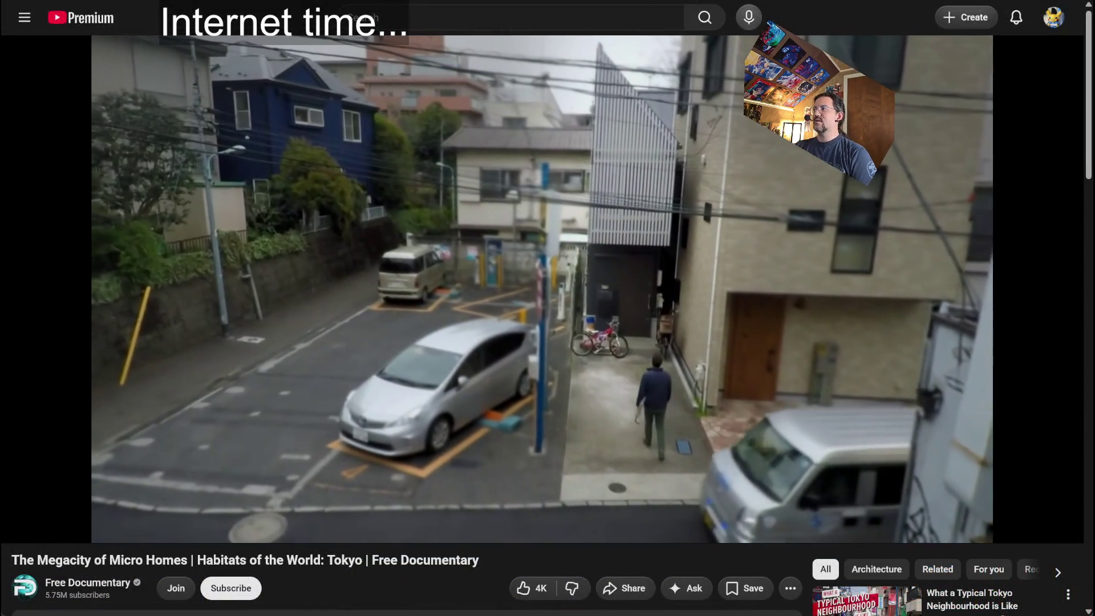
Step: Jump the Micro Homes documentary from 2:25 to about 3:06, past the aerial rooftop footage
{"action": "mouse_move", "coordinate": [643, 228]}
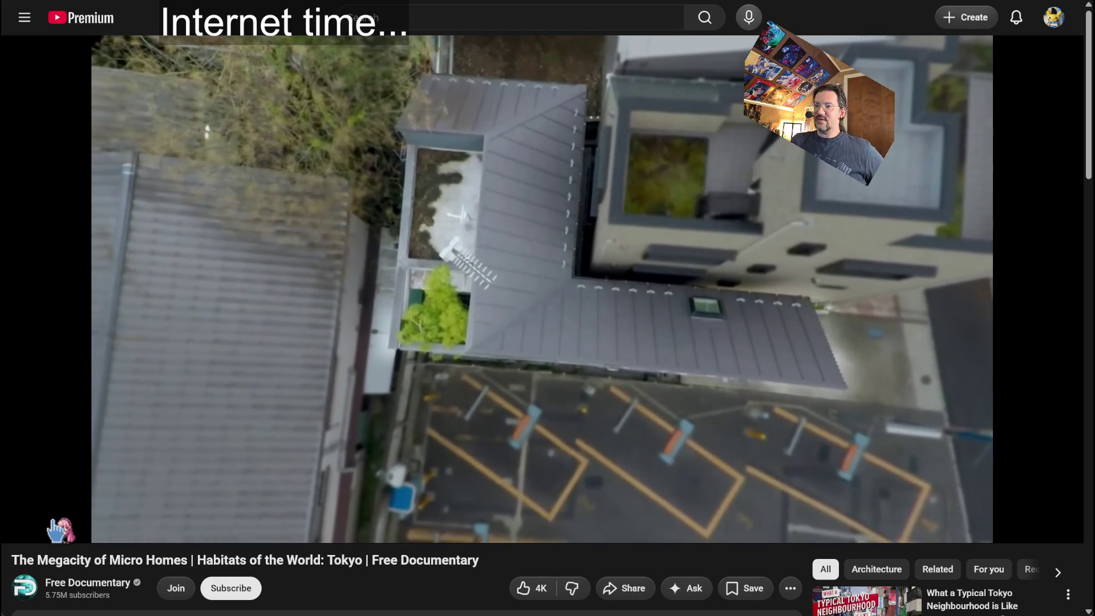
{"action": "mouse_move", "coordinate": [62, 535]}
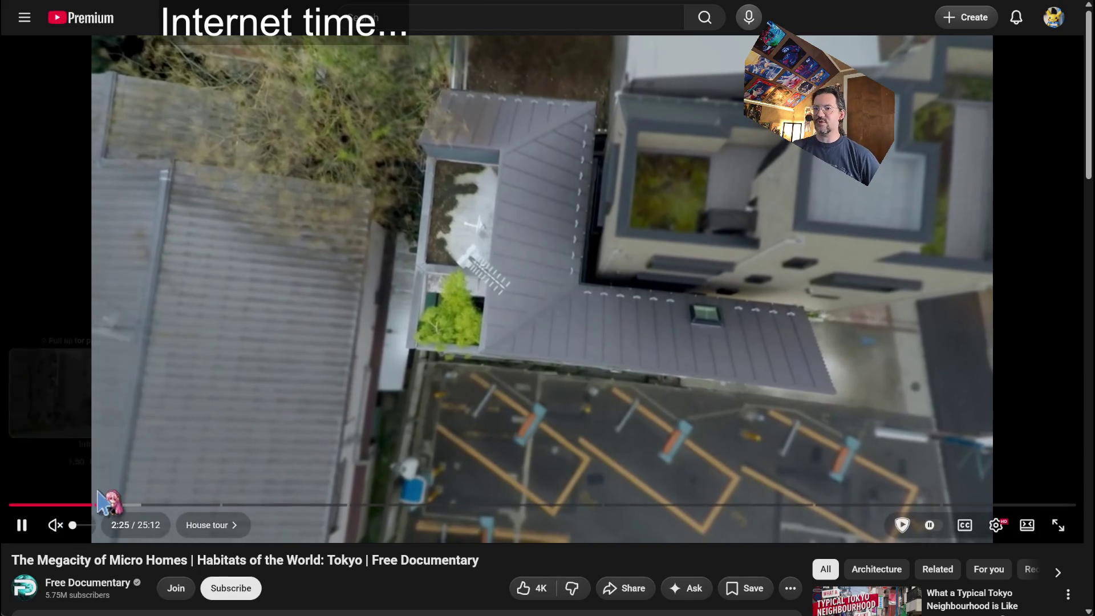
{"action": "left_click", "coordinate": [142, 505]}
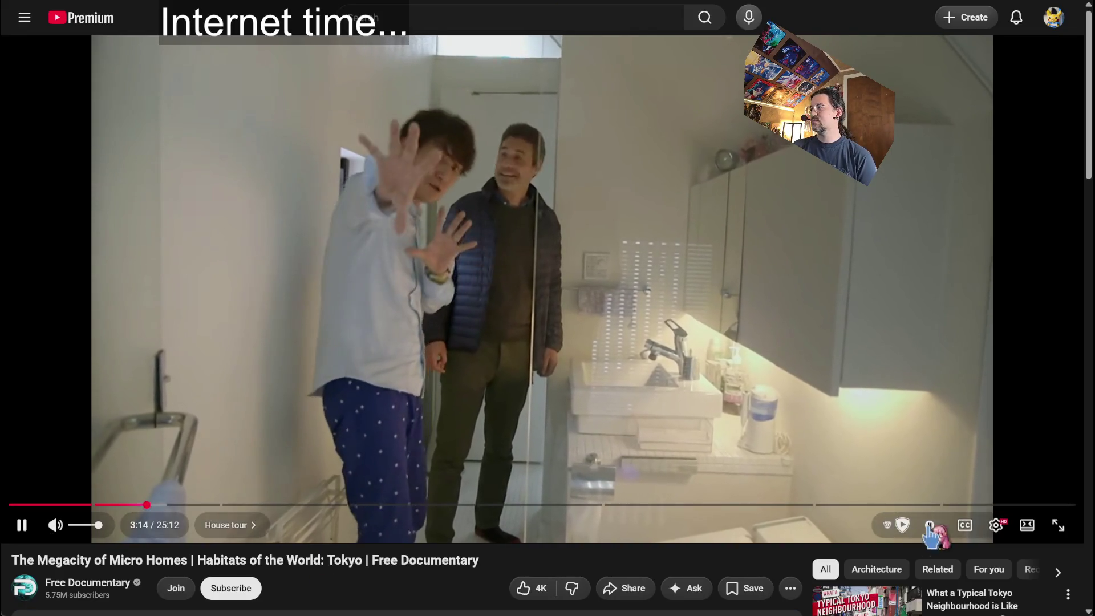
Step: Turn on subtitles and watch through the bath scene, pausing at 4:01 in the bedroom scene
{"action": "left_click", "coordinate": [966, 522]}
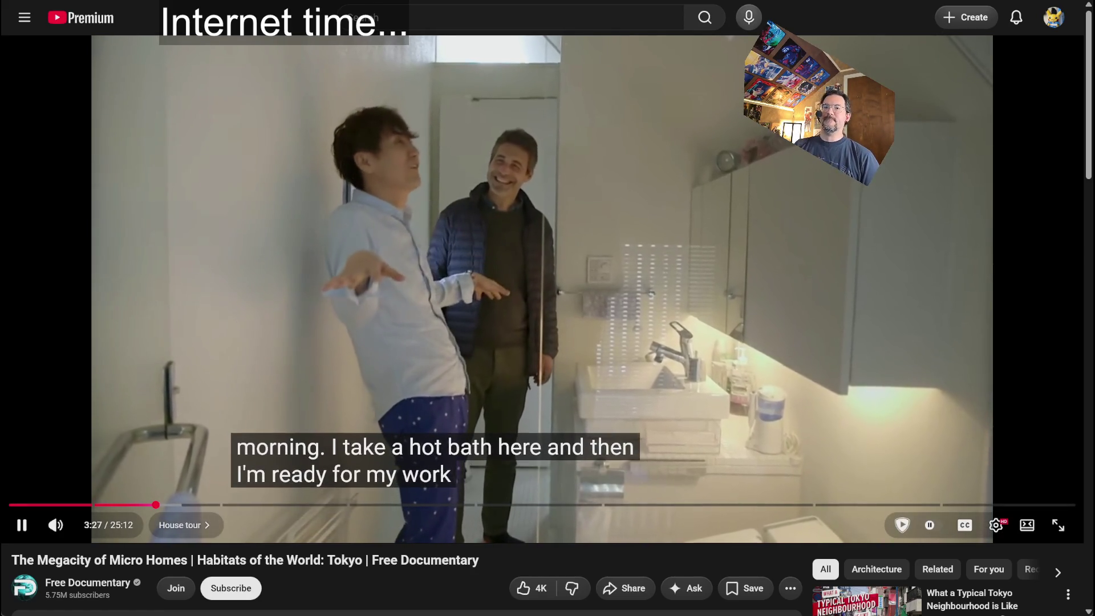
{"action": "key", "text": "space"}
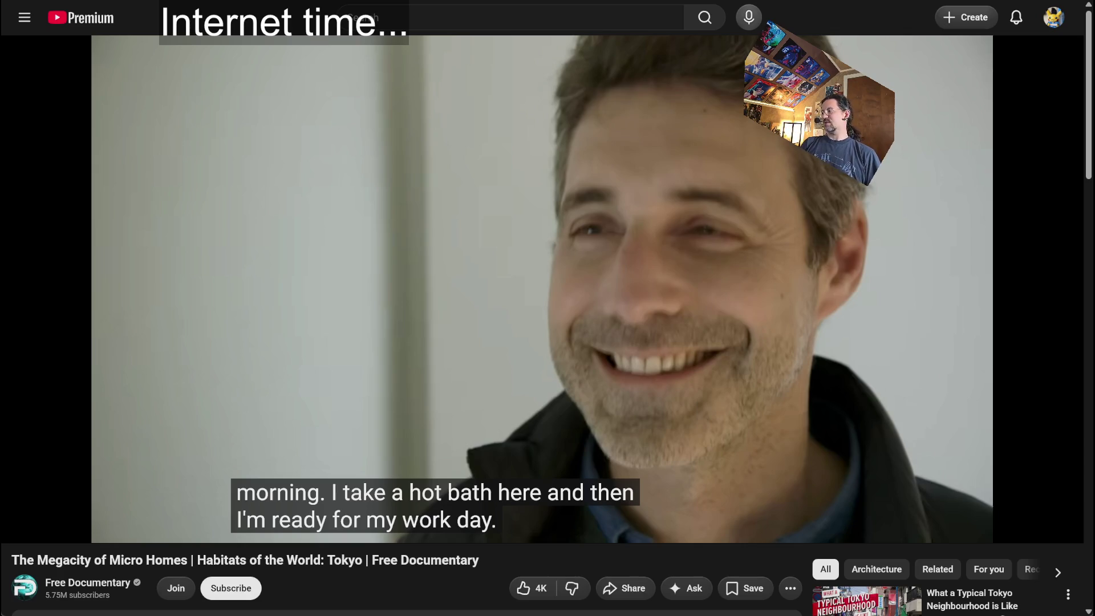
{"action": "left_click", "coordinate": [325, 311]}
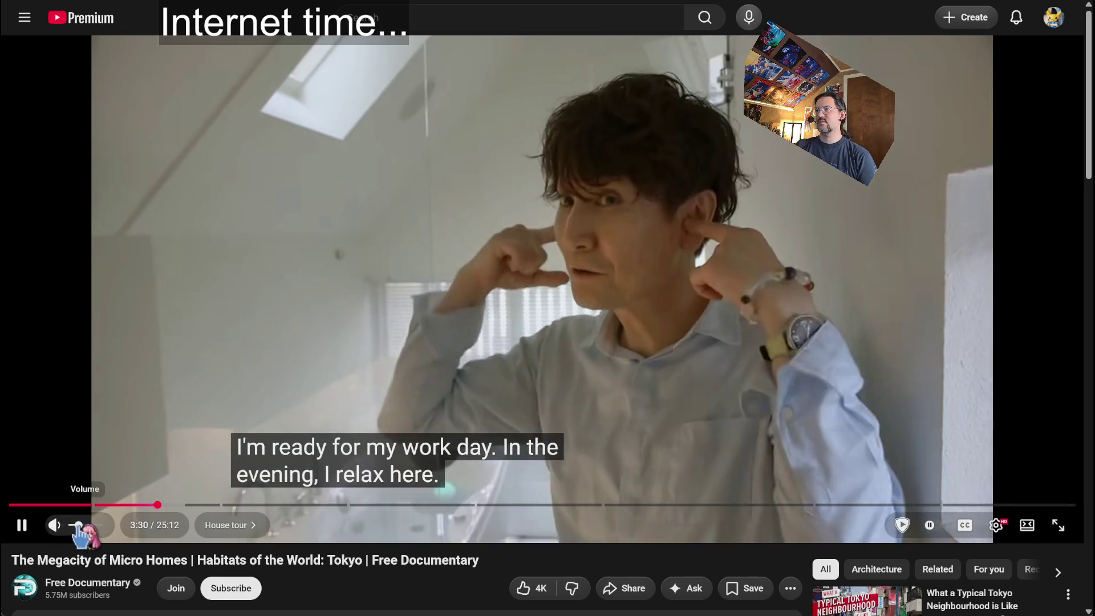
{"action": "left_click", "coordinate": [168, 416]}
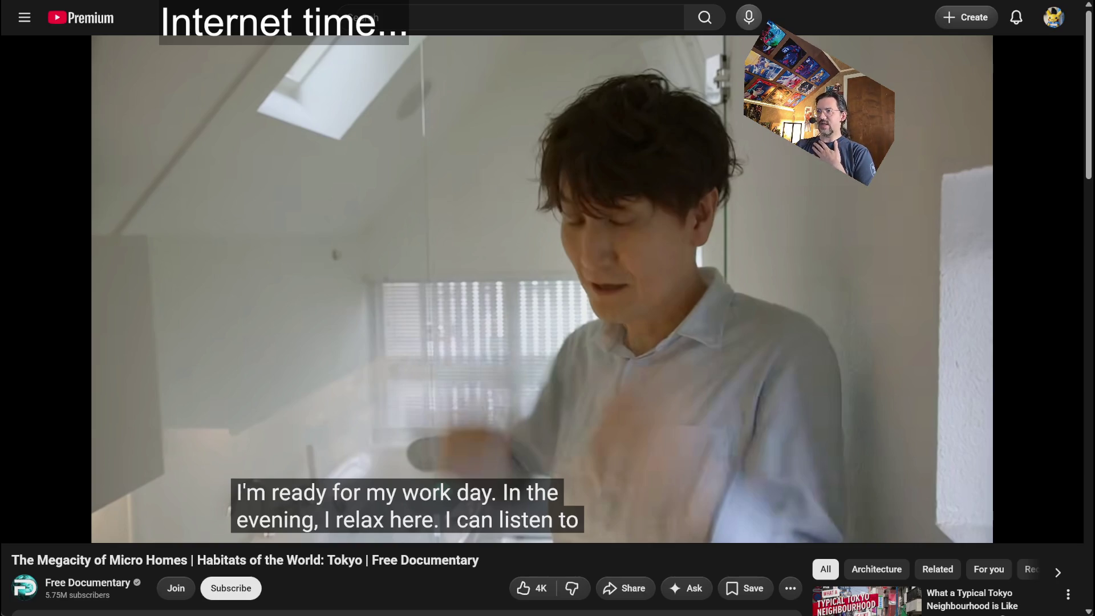
{"action": "left_click", "coordinate": [171, 453]}
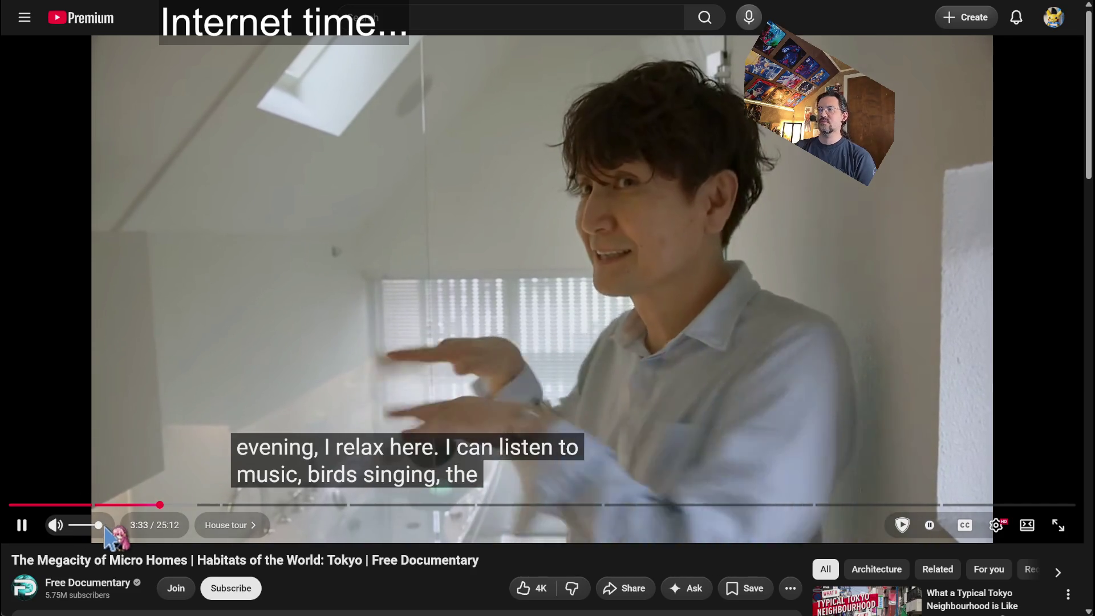
{"action": "key", "text": "space"}
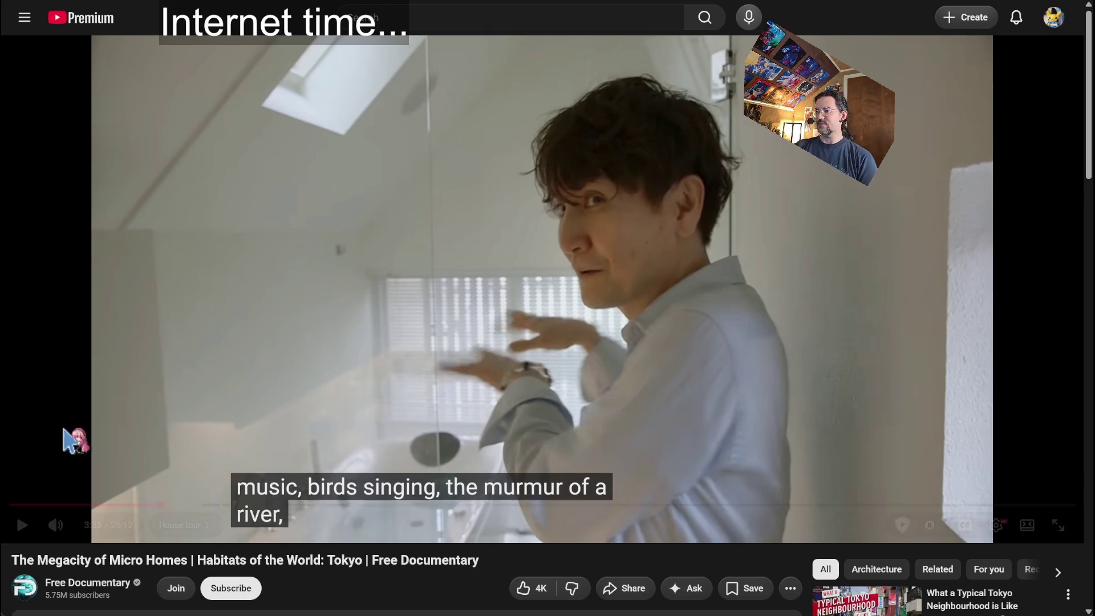
{"action": "key", "text": "space"}
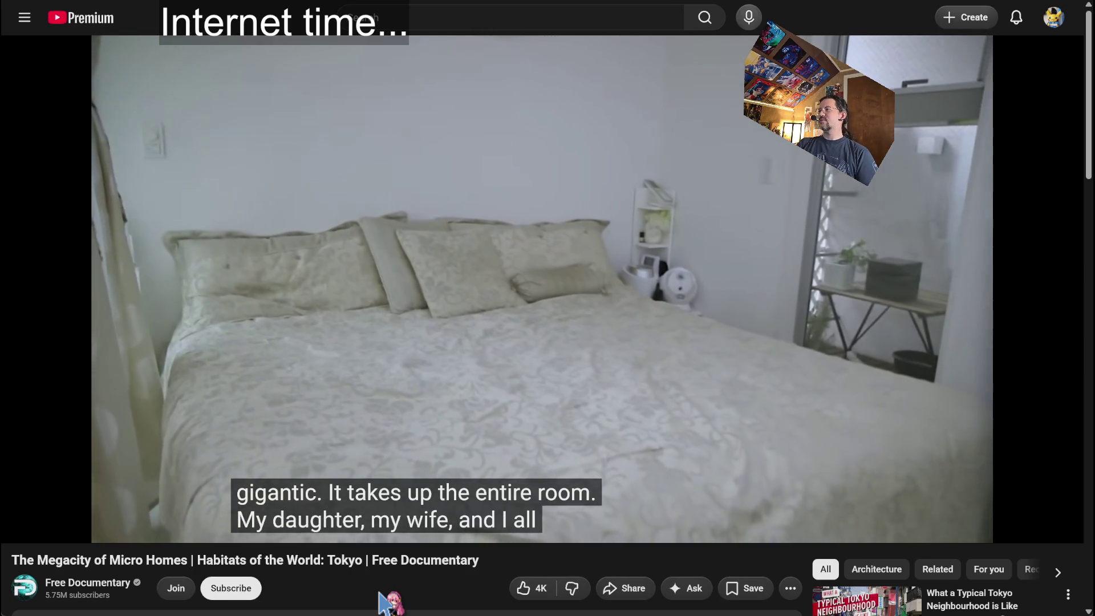
{"action": "left_click", "coordinate": [341, 365]}
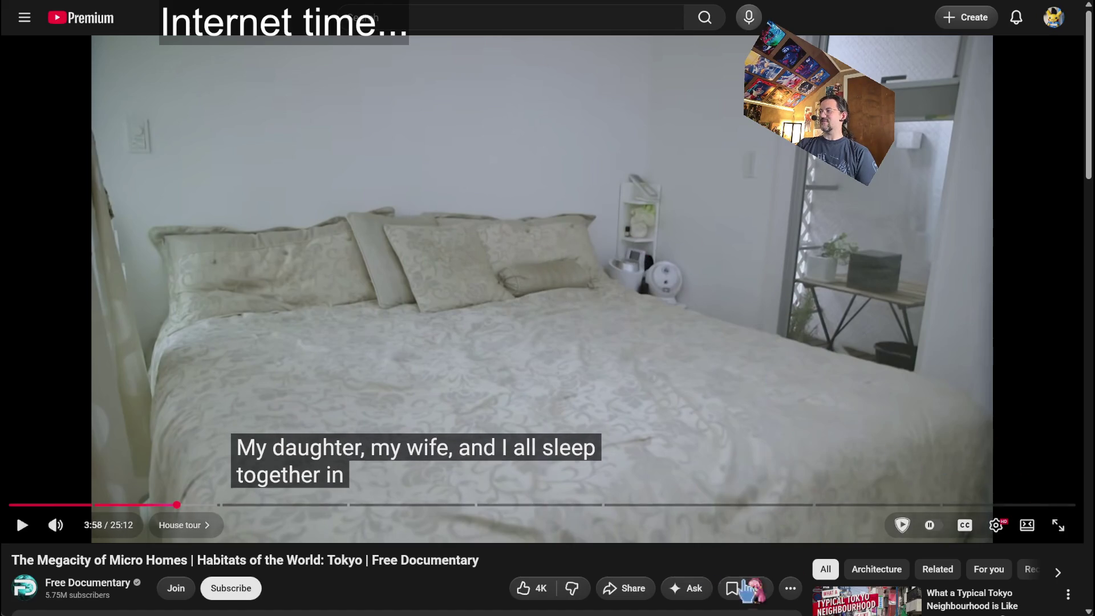
{"action": "left_click", "coordinate": [403, 349]}
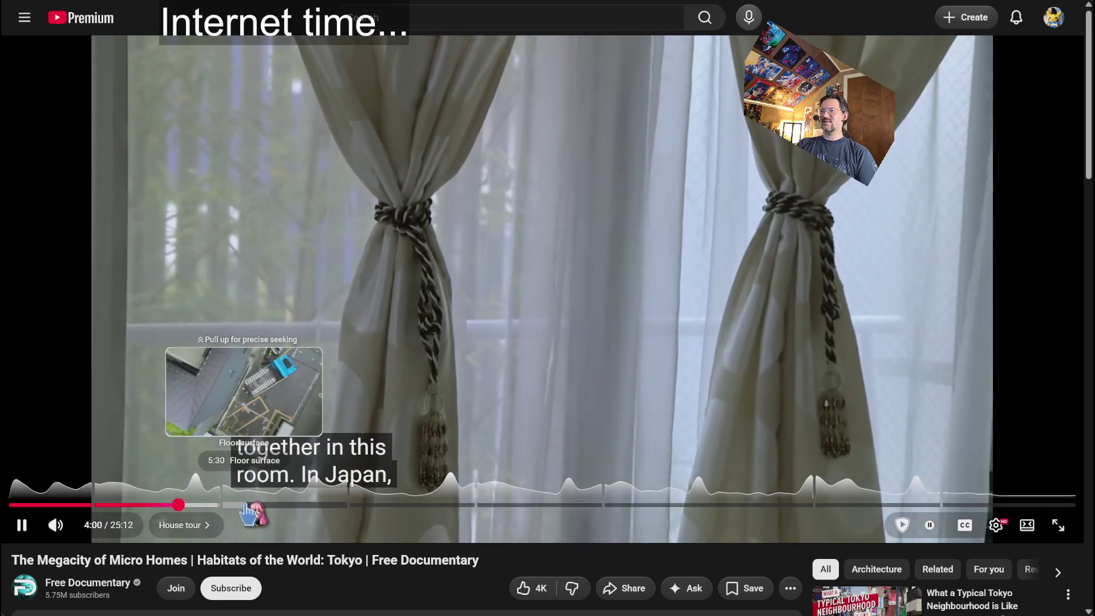
{"action": "left_click", "coordinate": [254, 411]}
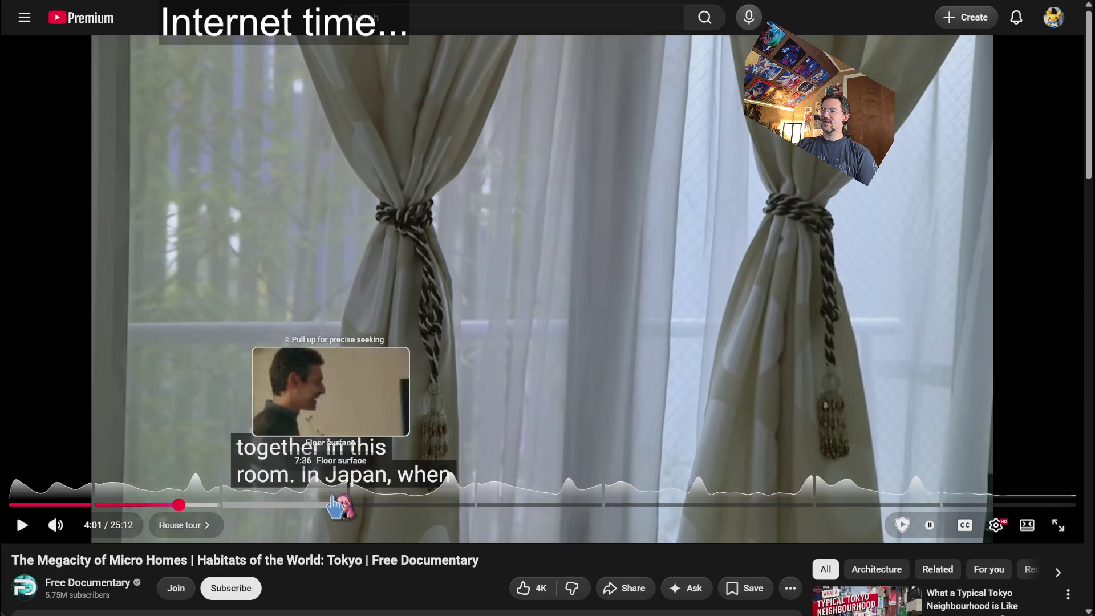
Step: Skip the documentary to about 6:53 and play on to the daughter's homework scene at 7:23
{"action": "left_click", "coordinate": [307, 505]}
{"action": "left_click", "coordinate": [371, 326]}
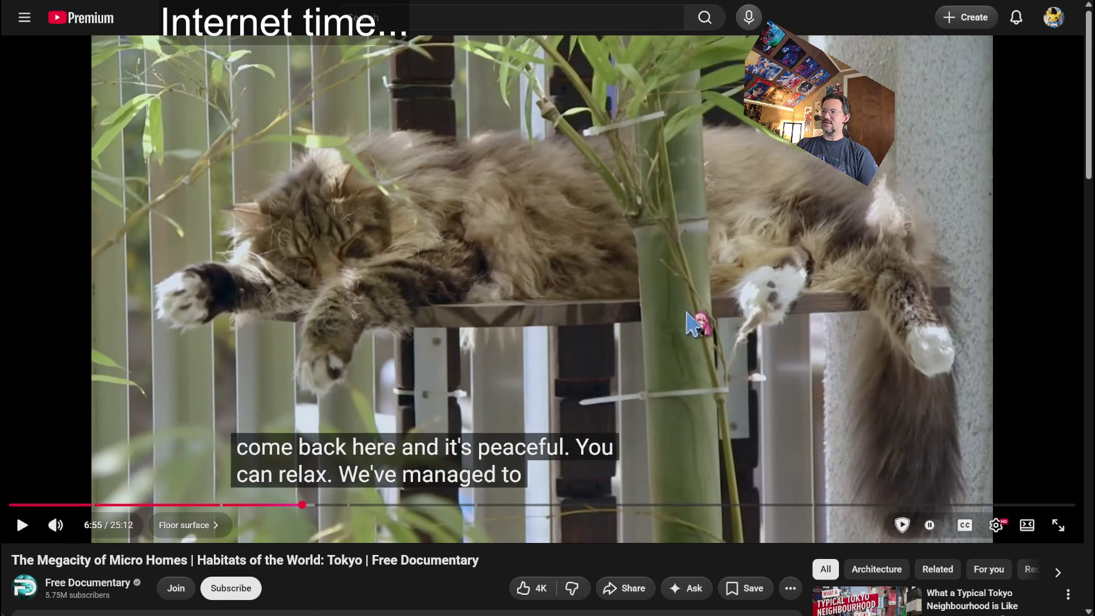
{"action": "left_click", "coordinate": [721, 314]}
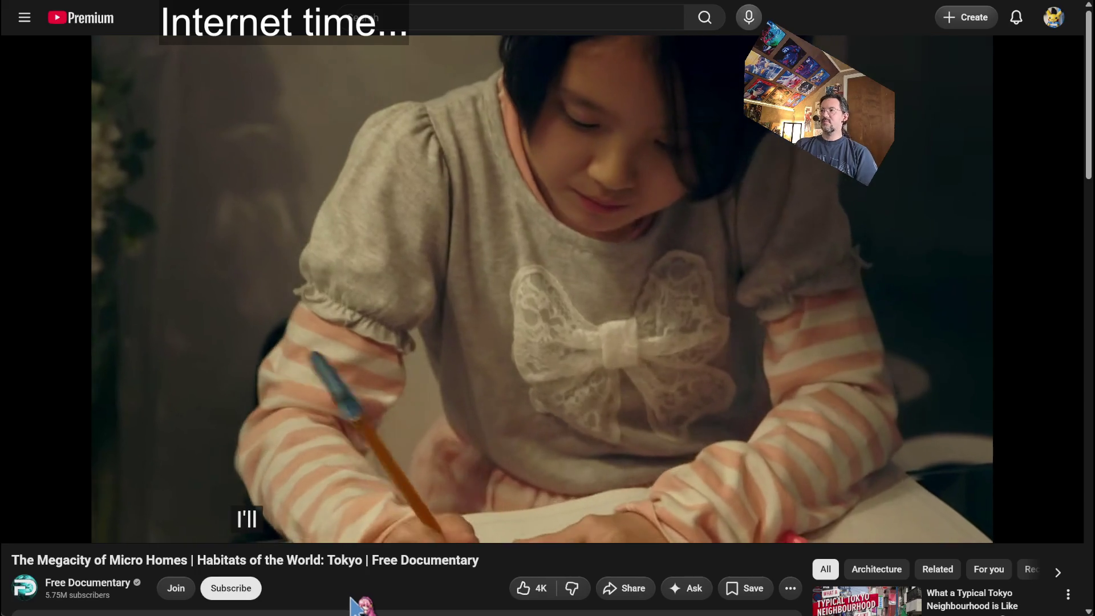
{"action": "left_click", "coordinate": [464, 320]}
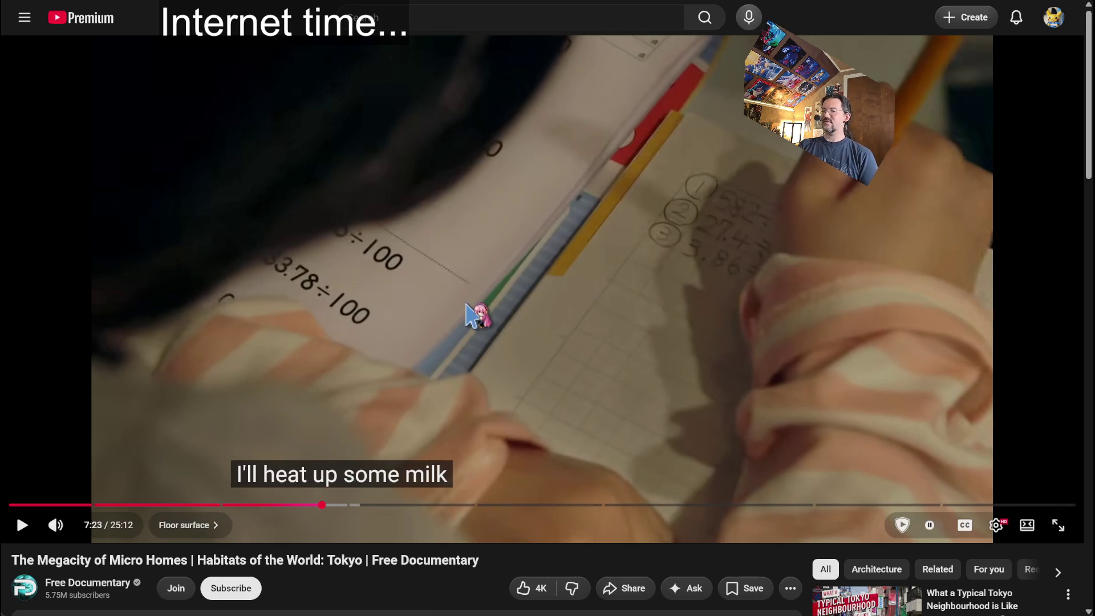
{"action": "left_click", "coordinate": [382, 482]}
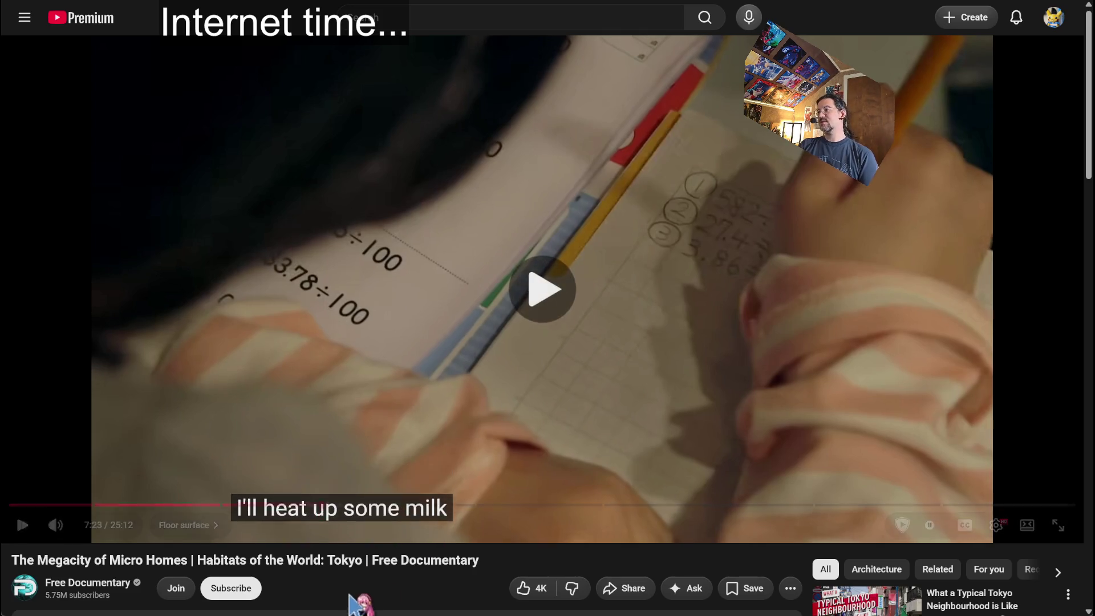
Step: Turn the documentary's sound back on and raise the volume slightly
{"action": "left_click", "coordinate": [56, 525]}
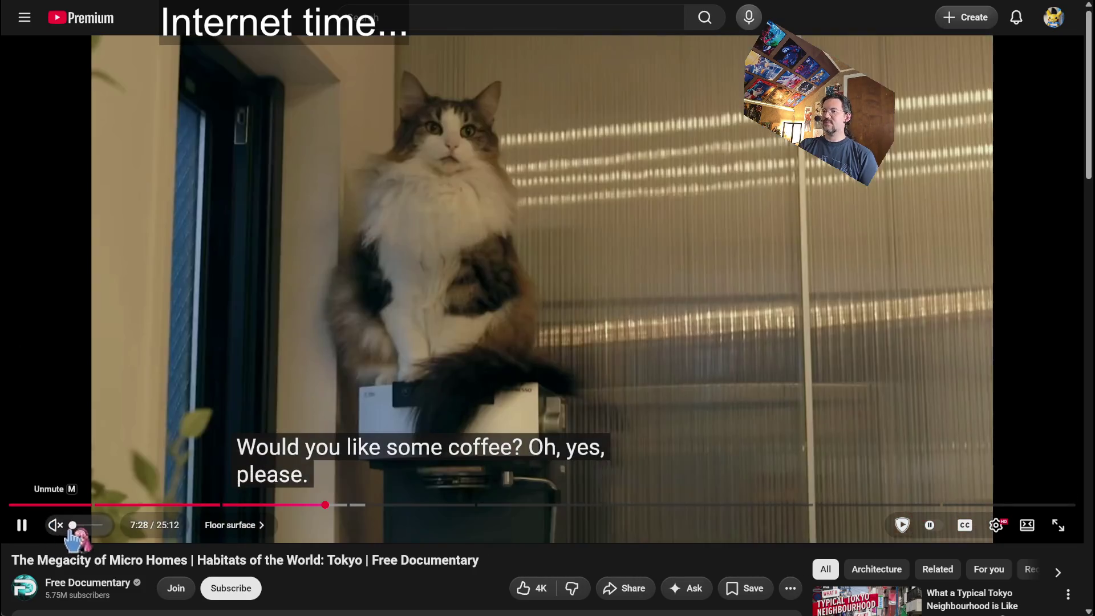
{"action": "left_click", "coordinate": [81, 525]}
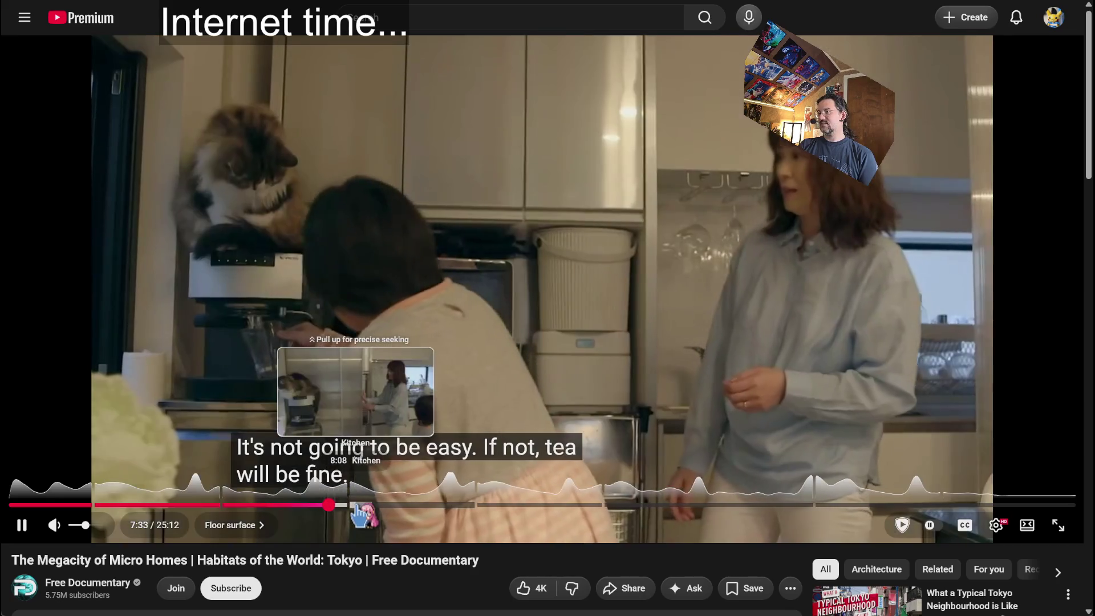
{"action": "left_click", "coordinate": [92, 525]}
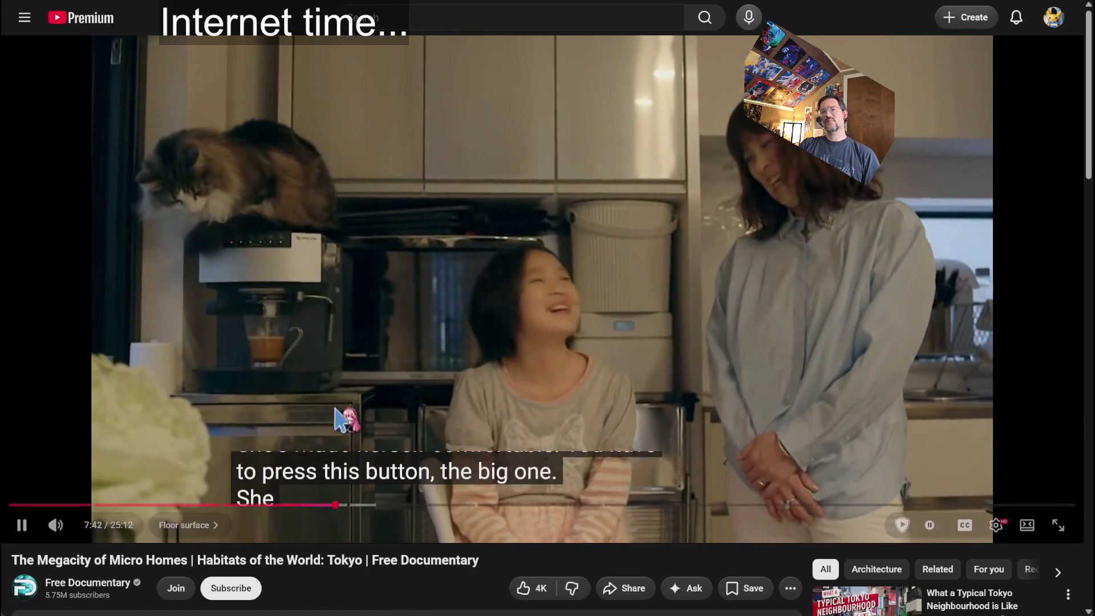
Step: Pause the kitchen scene on the woman's raised hands, then open a new browser tab
{"action": "left_click", "coordinate": [340, 419]}
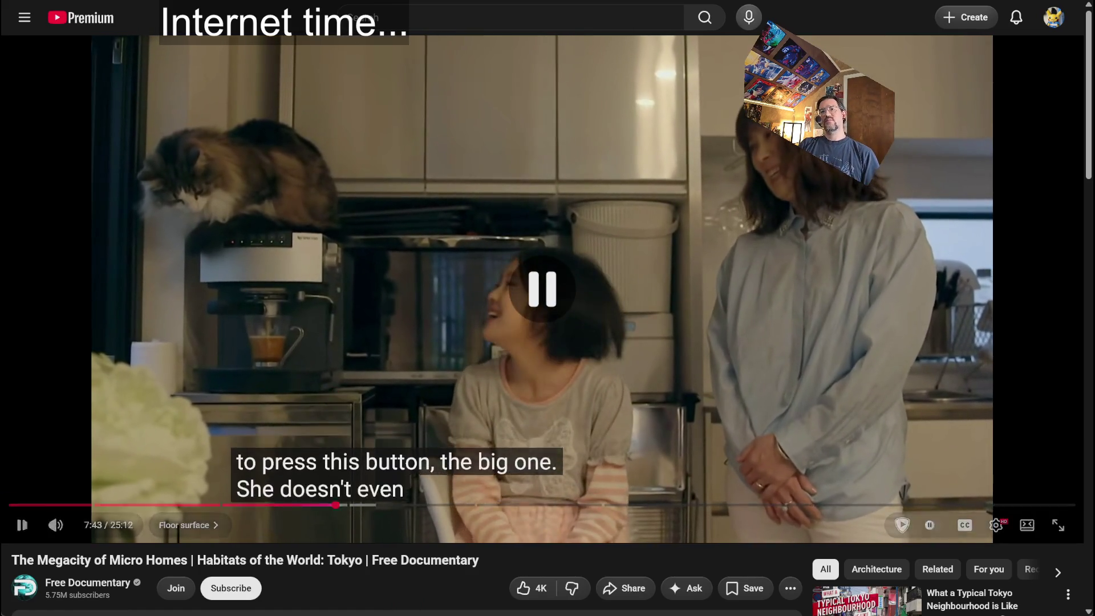
{"action": "left_click", "coordinate": [291, 515]}
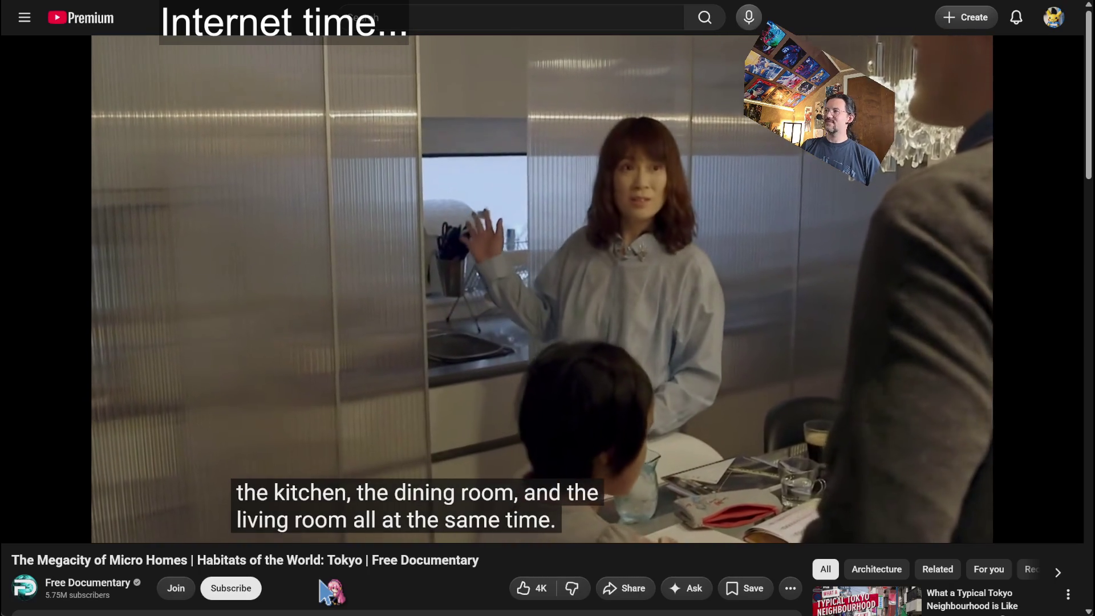
{"action": "left_click", "coordinate": [344, 420]}
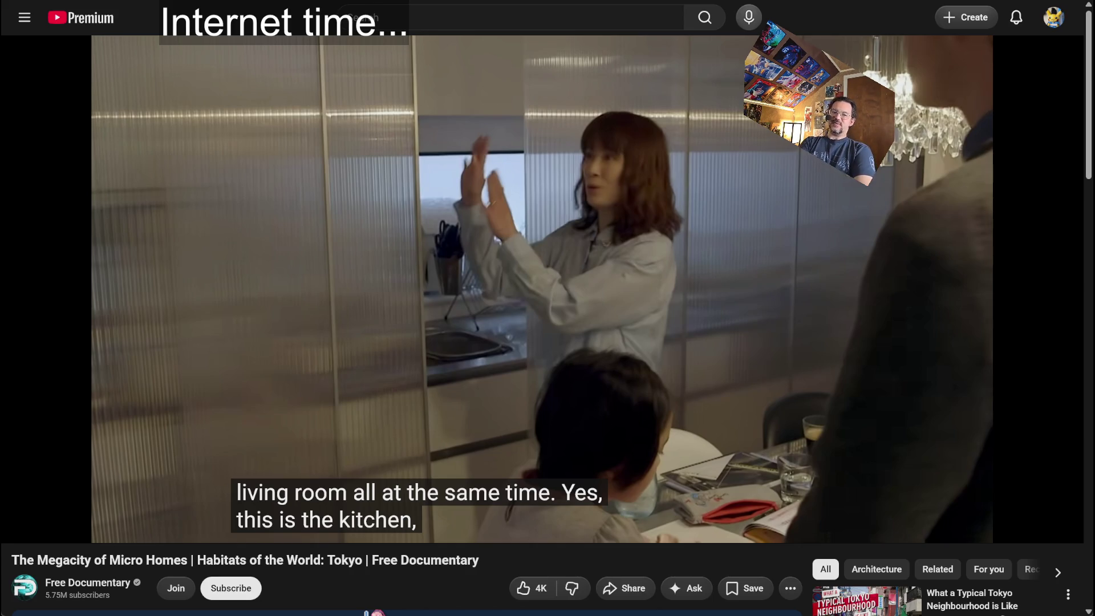
{"action": "key", "text": "ctrl+t"}
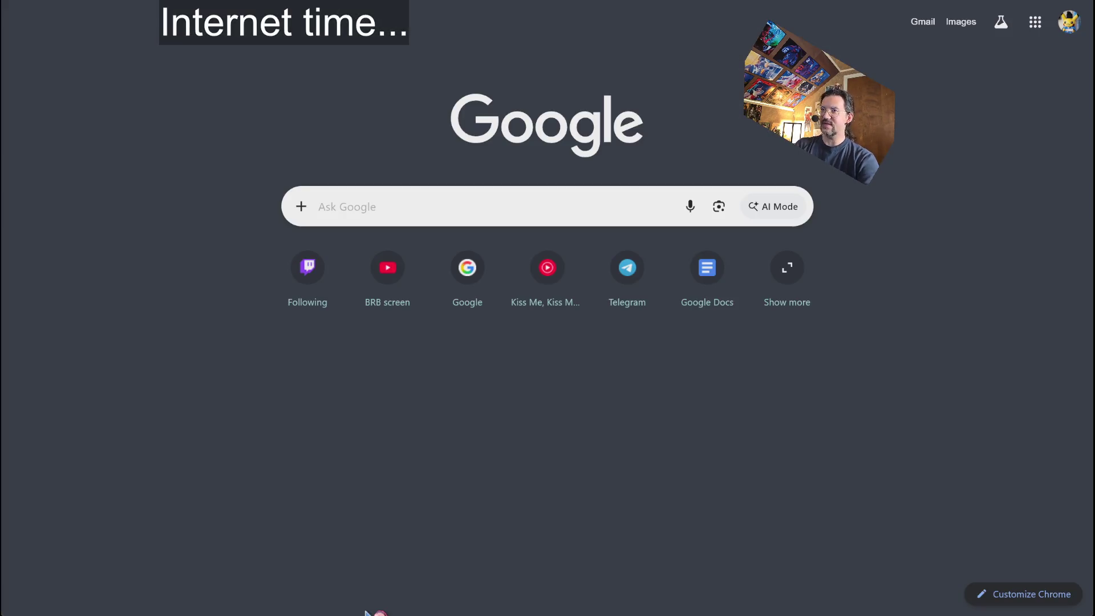
Step: Search YouTube for 'pneumatic tube system' from the new tab
{"action": "type", "text": "pnut"}
{"action": "key", "text": "BackSpace"}
{"action": "key", "text": "BackSpace"}
{"action": "type", "text": "eumatic tube sy"}
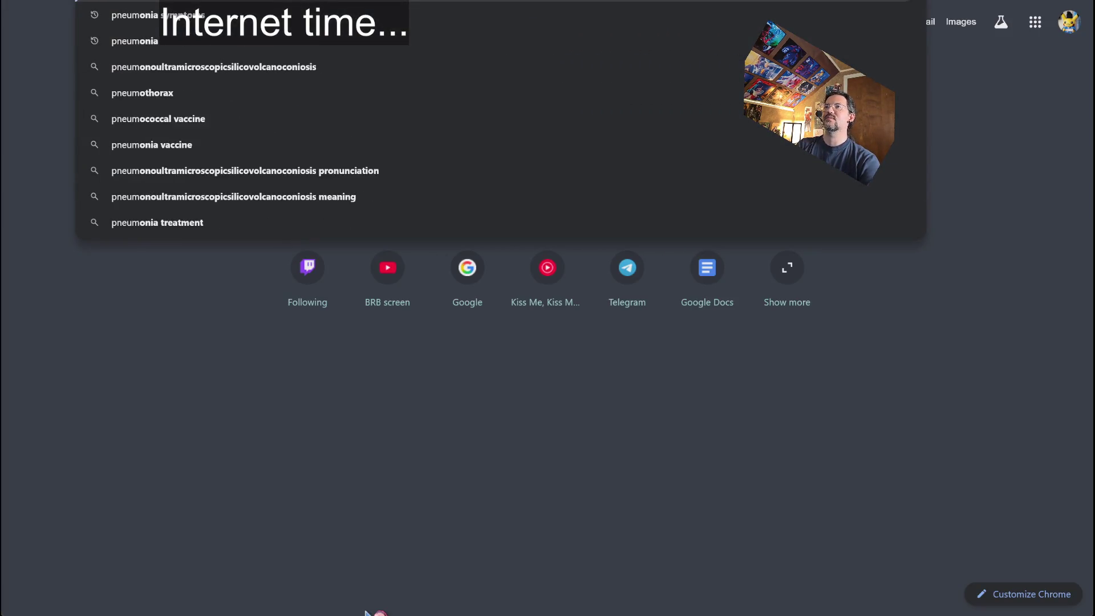
{"action": "key", "text": "Return"}
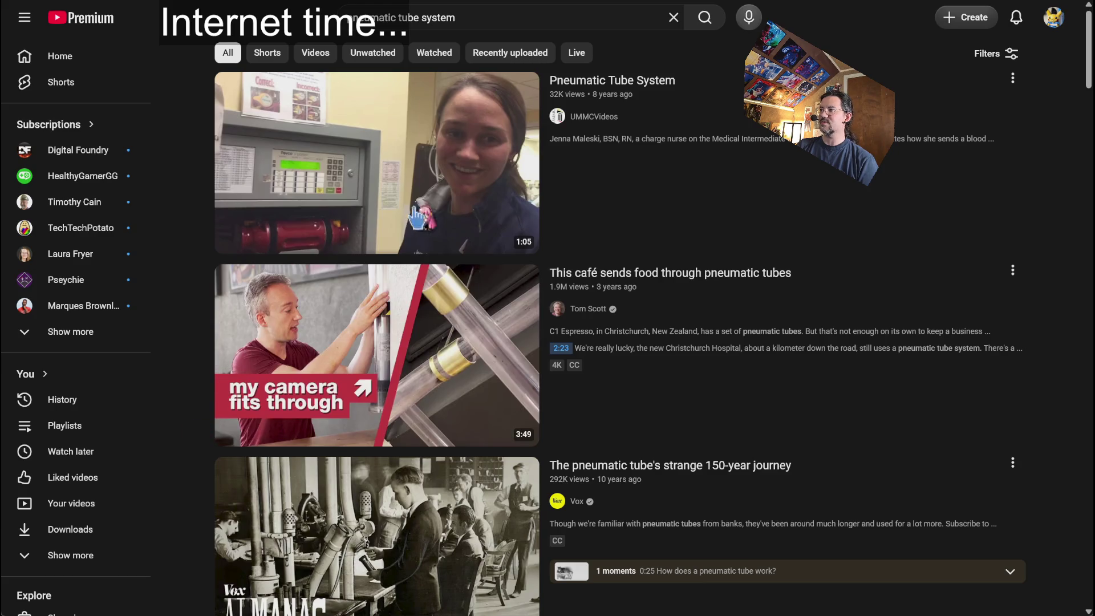
Step: Play the hospital Pneumatic Tube System video and skip ahead to about 0:15
{"action": "mouse_move", "coordinate": [435, 178]}
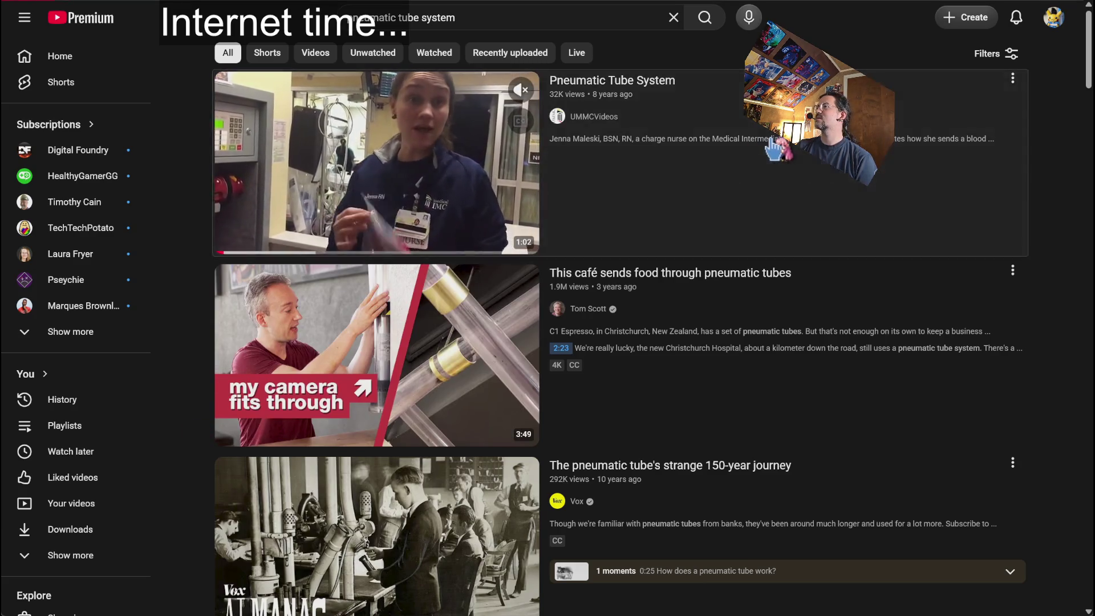
{"action": "left_click", "coordinate": [435, 178]}
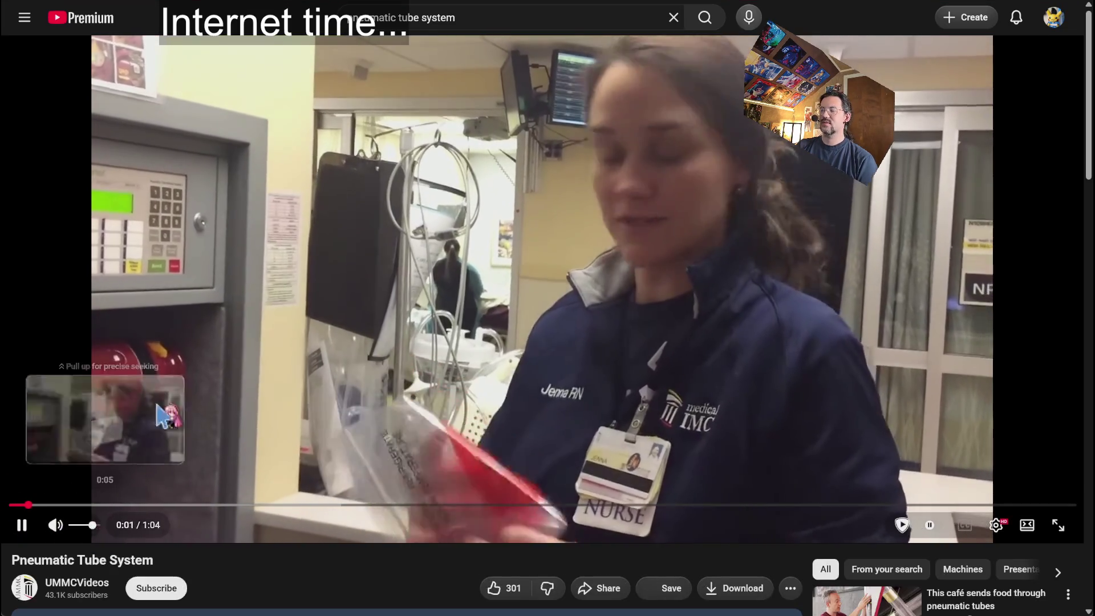
{"action": "left_click", "coordinate": [478, 324]}
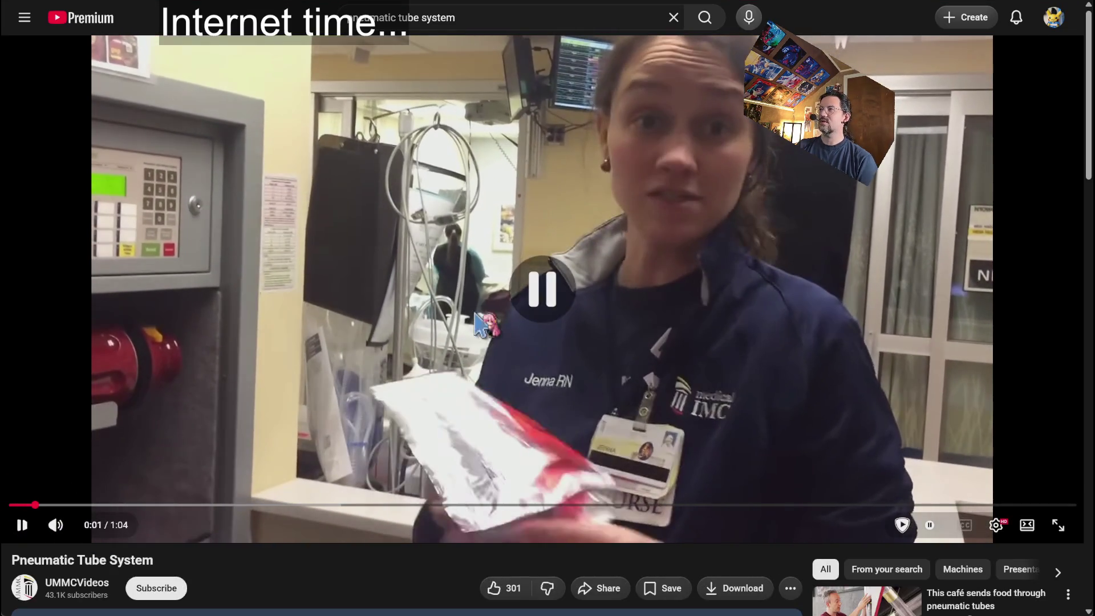
{"action": "left_click", "coordinate": [218, 468]}
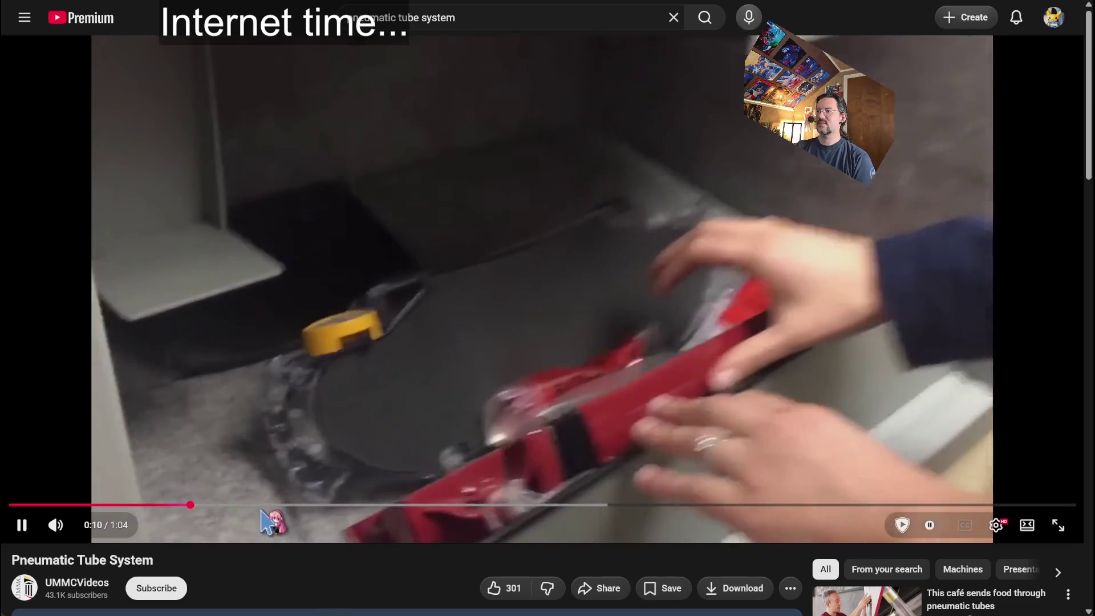
{"action": "left_click", "coordinate": [260, 505]}
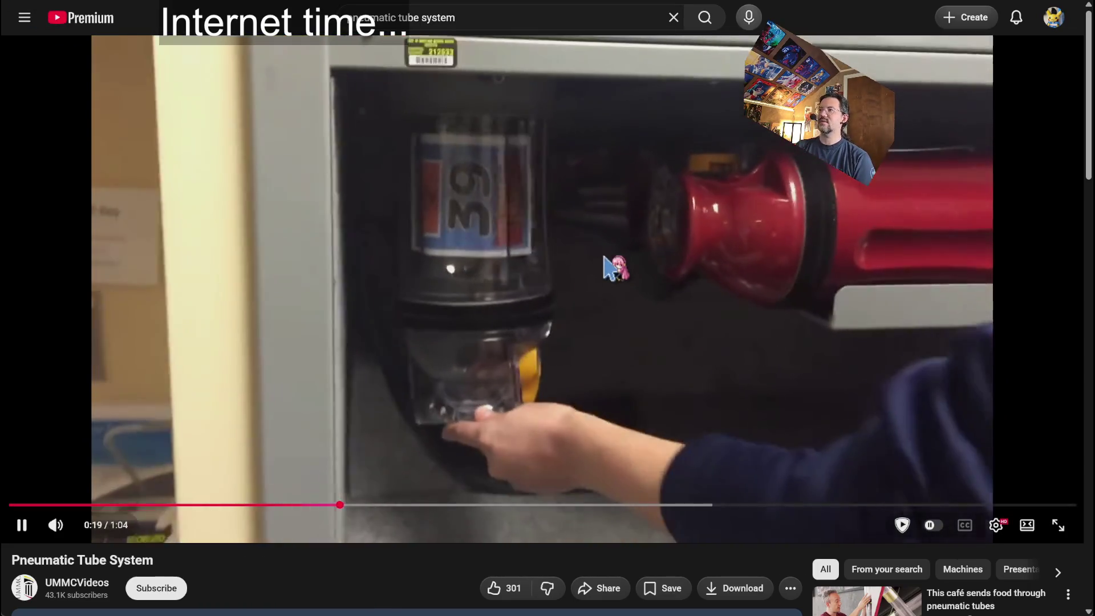
Step: Pause it and open 'This café sends food through pneumatic tubes' from the search results
{"action": "left_click", "coordinate": [619, 303]}
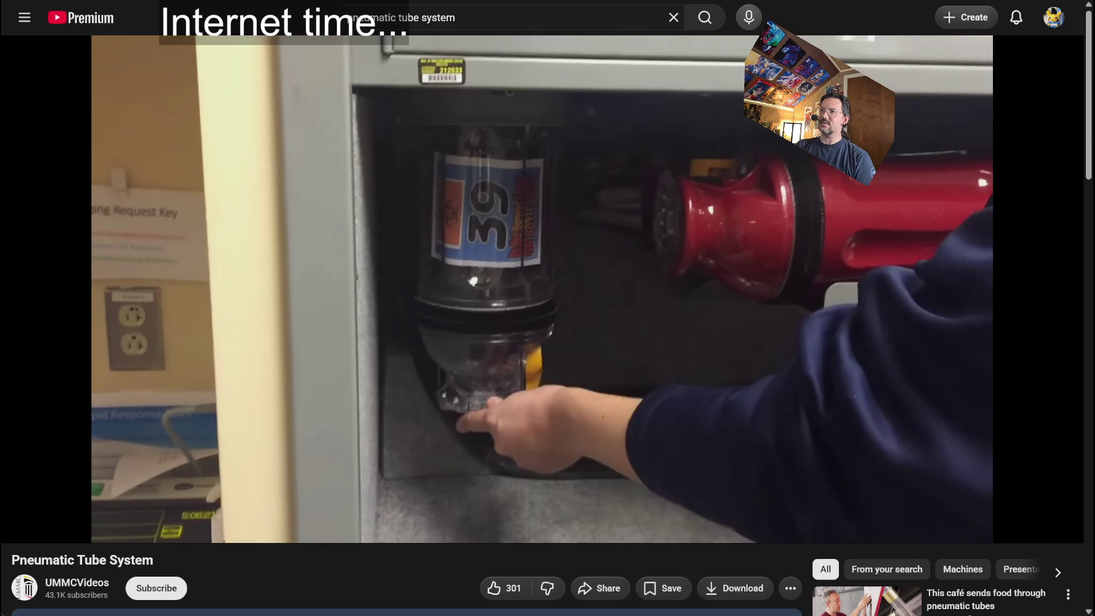
{"action": "key", "text": "alt+Left"}
{"action": "left_click", "coordinate": [721, 265]}
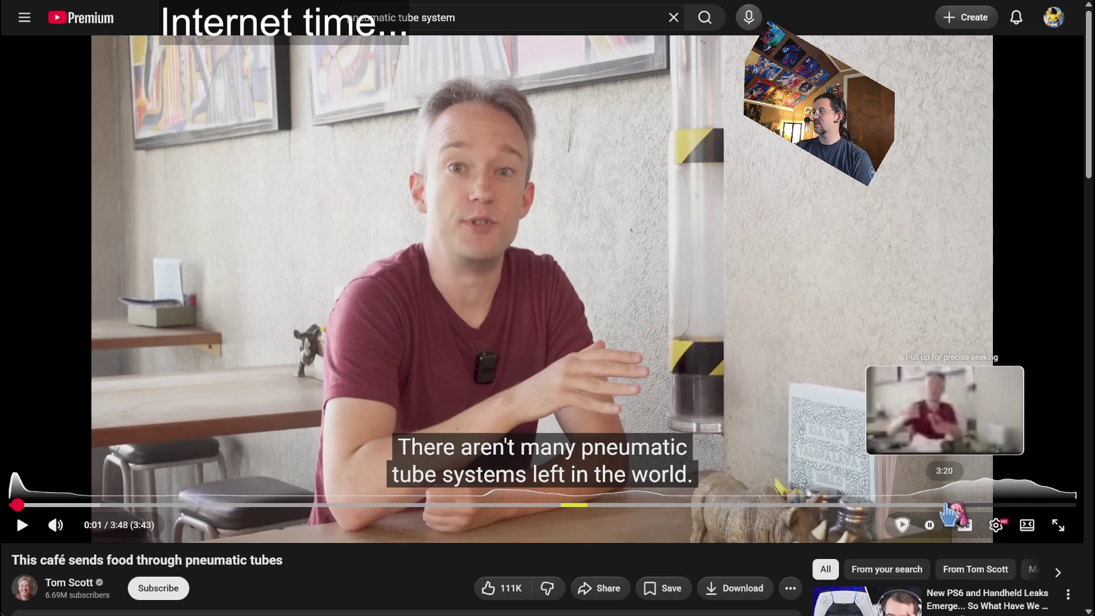
Step: Watch the café video from 3:20 and the tube arriving at the hatch, then return to the 'small houses tokyo nhk' results
{"action": "left_click", "coordinate": [945, 506]}
{"action": "left_click", "coordinate": [604, 289]}
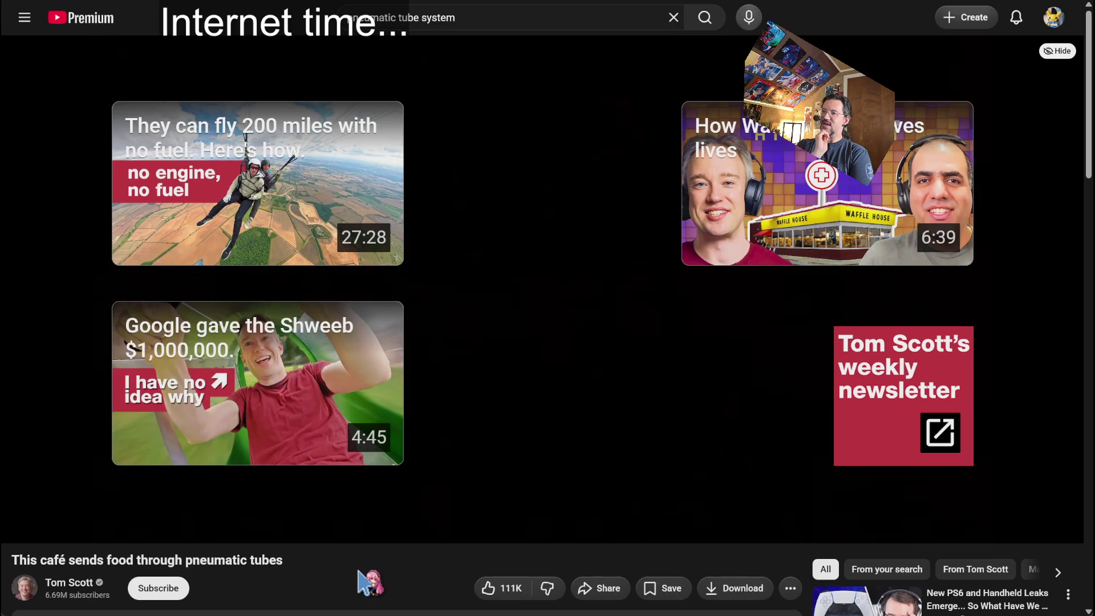
{"action": "left_click", "coordinate": [135, 506]}
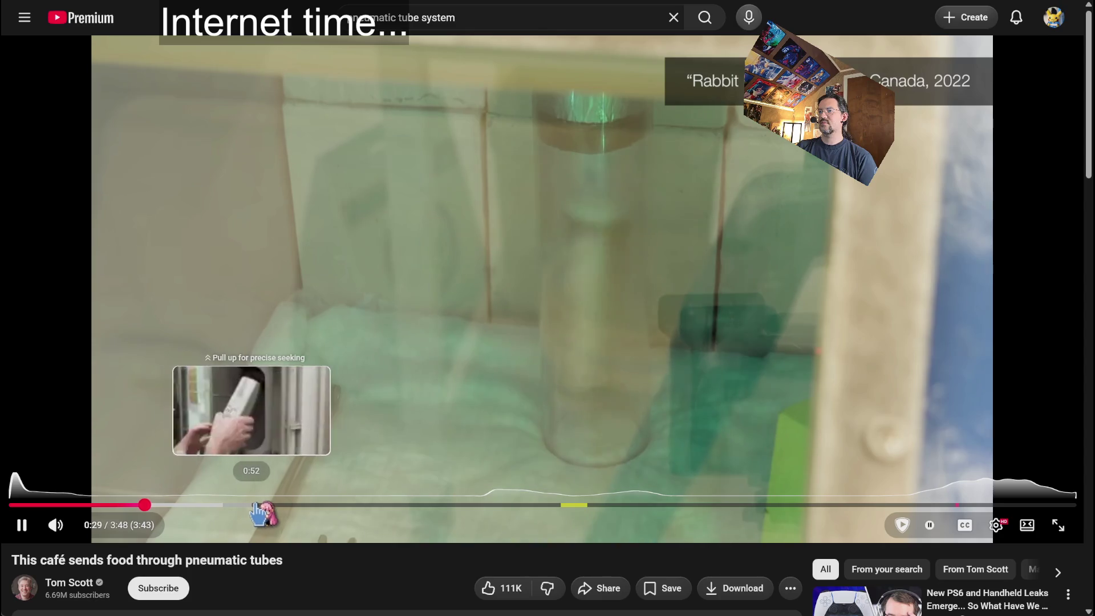
{"action": "left_click", "coordinate": [260, 512]}
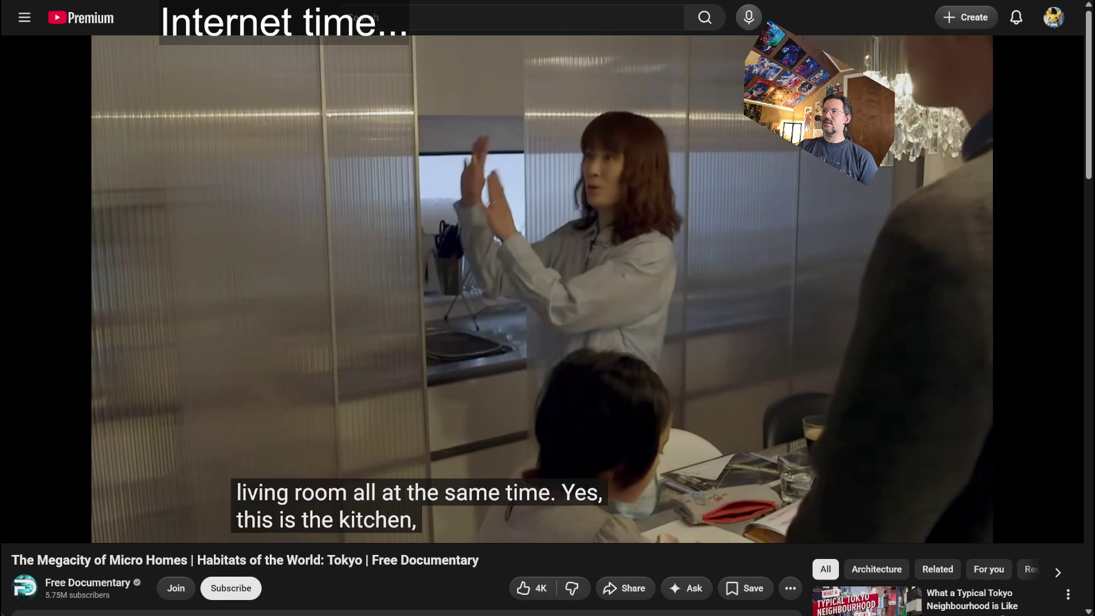
{"action": "key", "text": "alt+Left"}
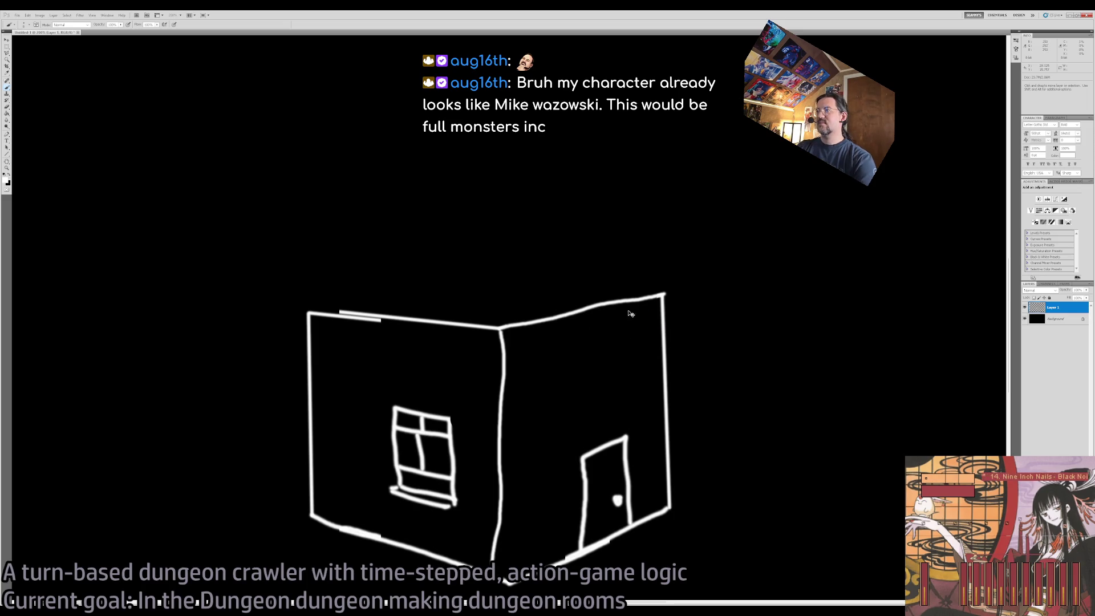
Step: Close the room sketch document and quit Photoshop
{"action": "key", "text": "ctrl+w"}
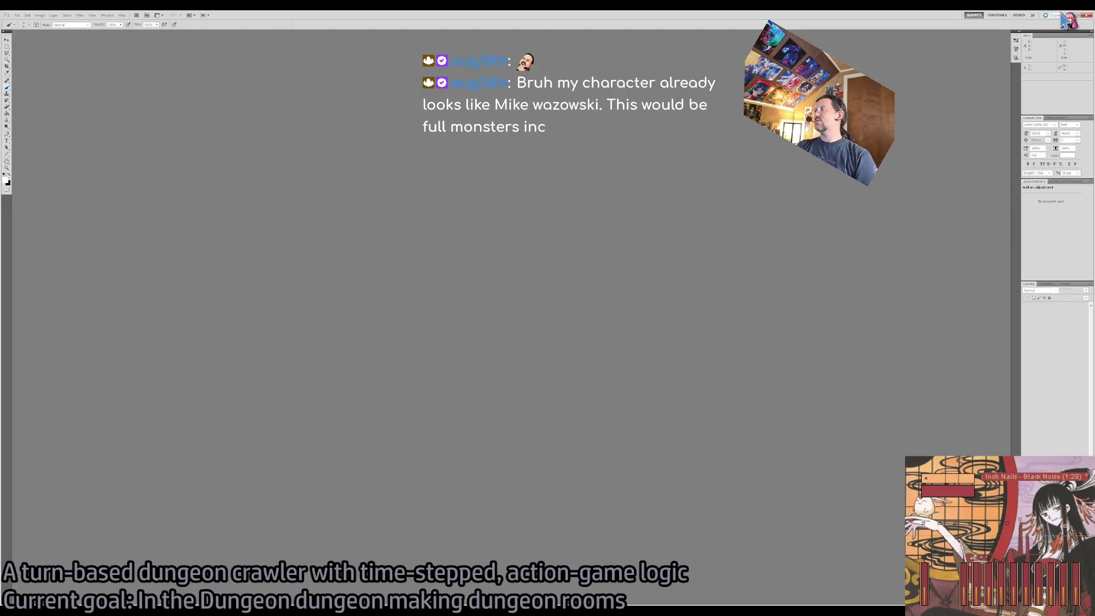
{"action": "left_click", "coordinate": [1088, 15]}
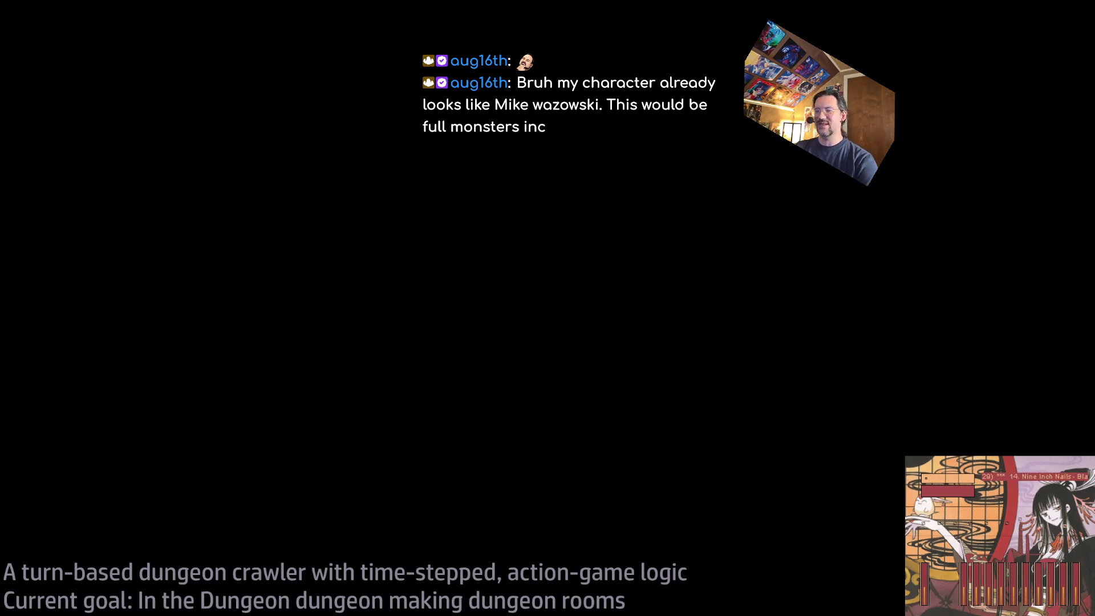
Step: Google 'mike wazowski' in a new tab
{"action": "key", "text": "ctrl+t"}
{"action": "type", "text": "mike wazowski"}
{"action": "key", "text": "Return"}
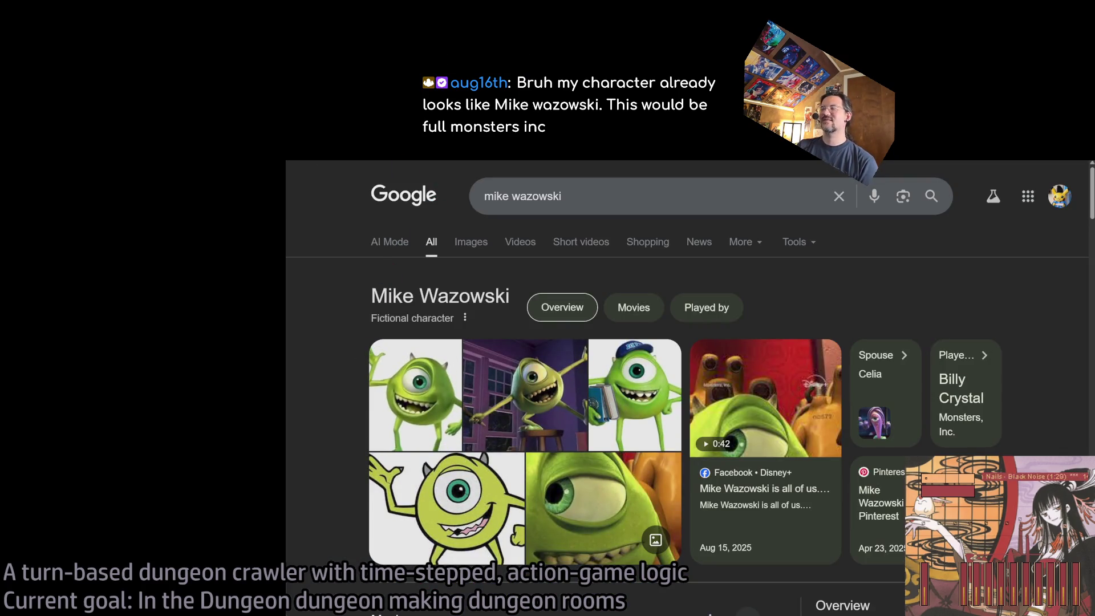
Step: Change the search query to 'pneumatic tube monsters inc' and run it
{"action": "double_click", "coordinate": [589, 197]}
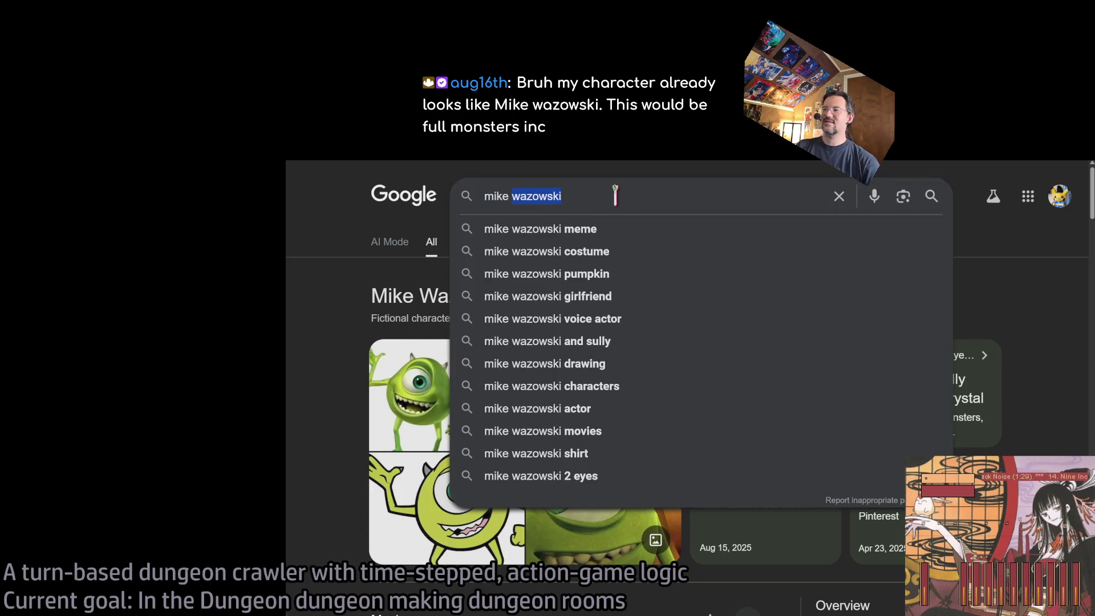
{"action": "type", "text": "p"}
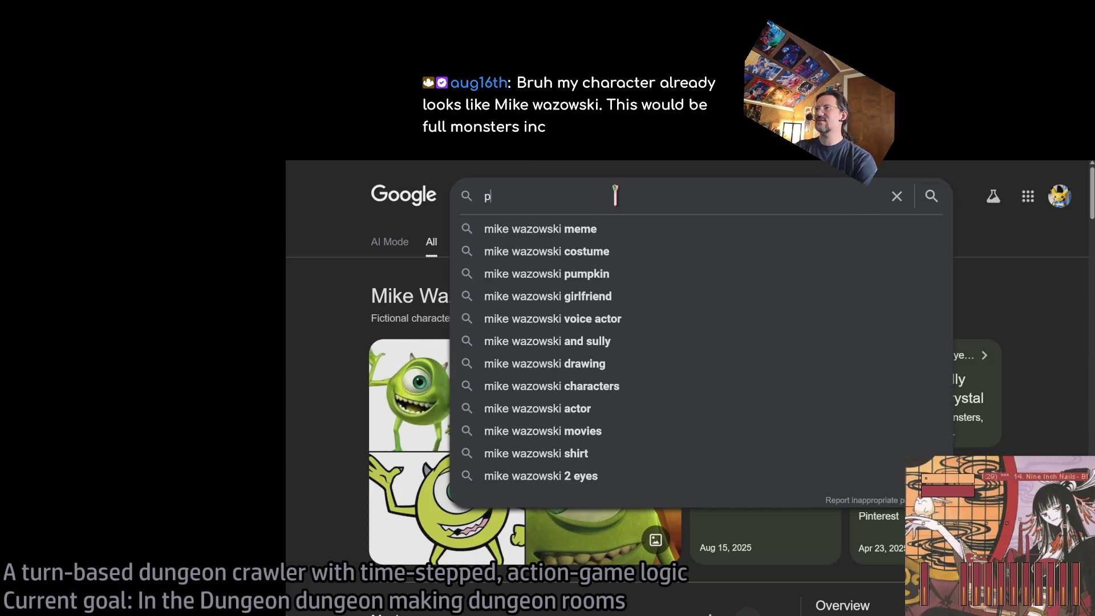
{"action": "type", "text": "neumatic tube monter"}
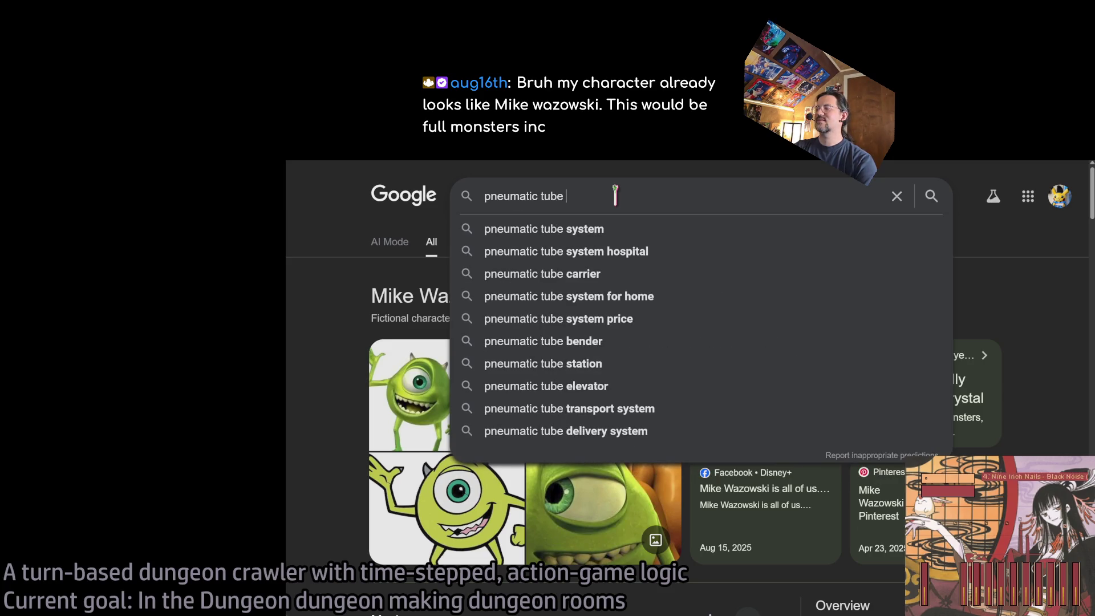
{"action": "key", "text": "BackSpace"}
{"action": "key", "text": "BackSpace"}
{"action": "key", "text": "BackSpace"}
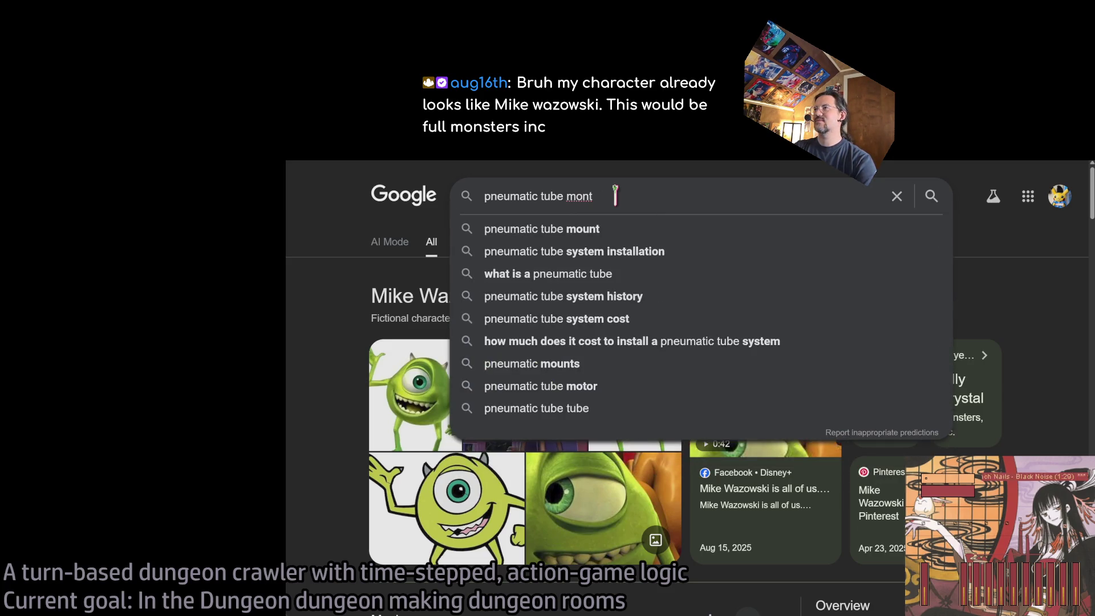
{"action": "type", "text": "sters inc"}
{"action": "key", "text": "Return"}
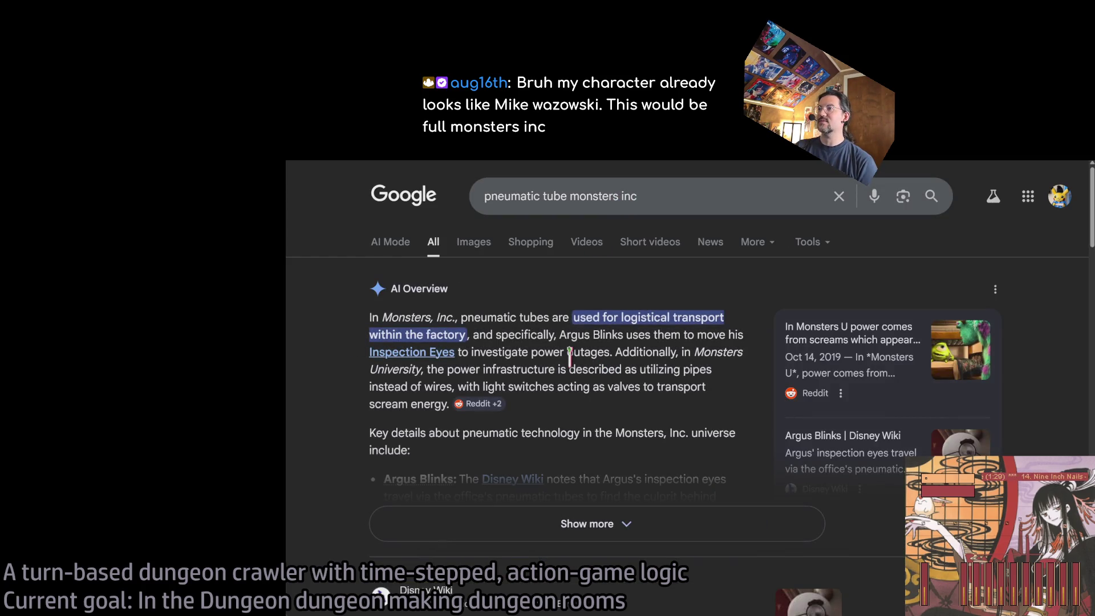
{"action": "scroll", "coordinate": [525, 436], "scroll_direction": "down", "scroll_amount": 5}
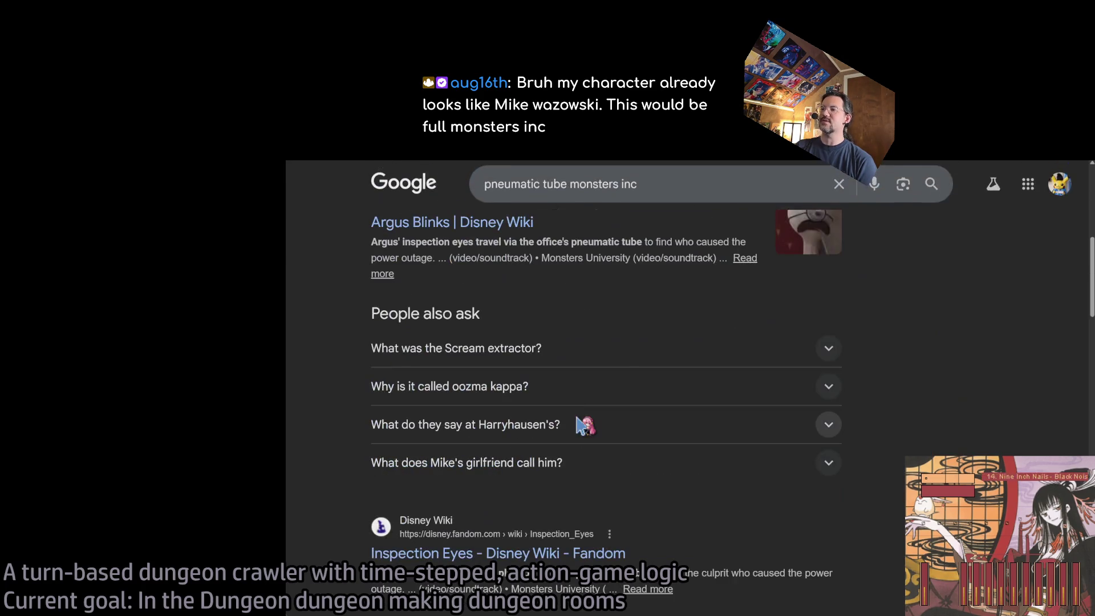
{"action": "scroll", "coordinate": [588, 422], "scroll_direction": "up", "scroll_amount": 5}
Step: Browse the image results, then switch back to the 'small houses tokyo nhk' YouTube tab
{"action": "left_click", "coordinate": [473, 242]}
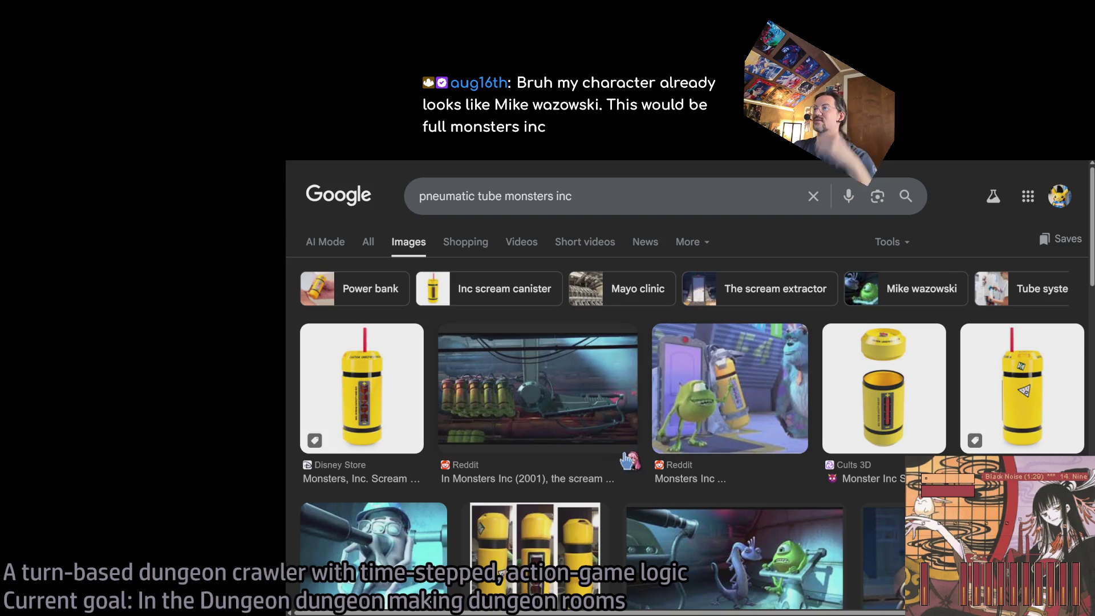
{"action": "scroll", "coordinate": [621, 462], "scroll_direction": "down", "scroll_amount": 1}
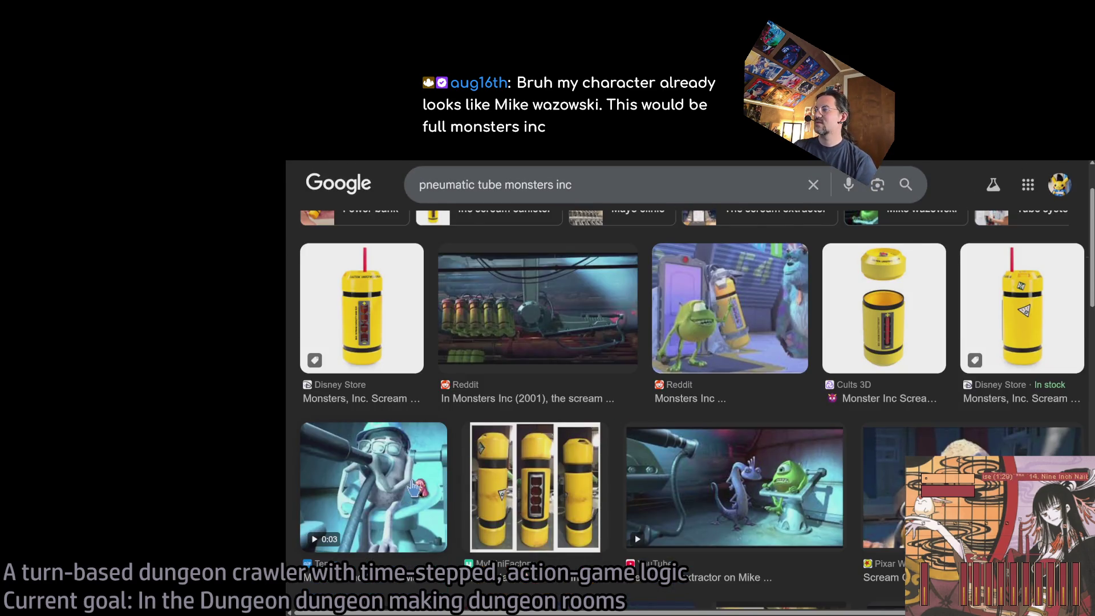
{"action": "scroll", "coordinate": [415, 487], "scroll_direction": "down", "scroll_amount": 3}
{"action": "scroll", "coordinate": [496, 539], "scroll_direction": "down", "scroll_amount": 4}
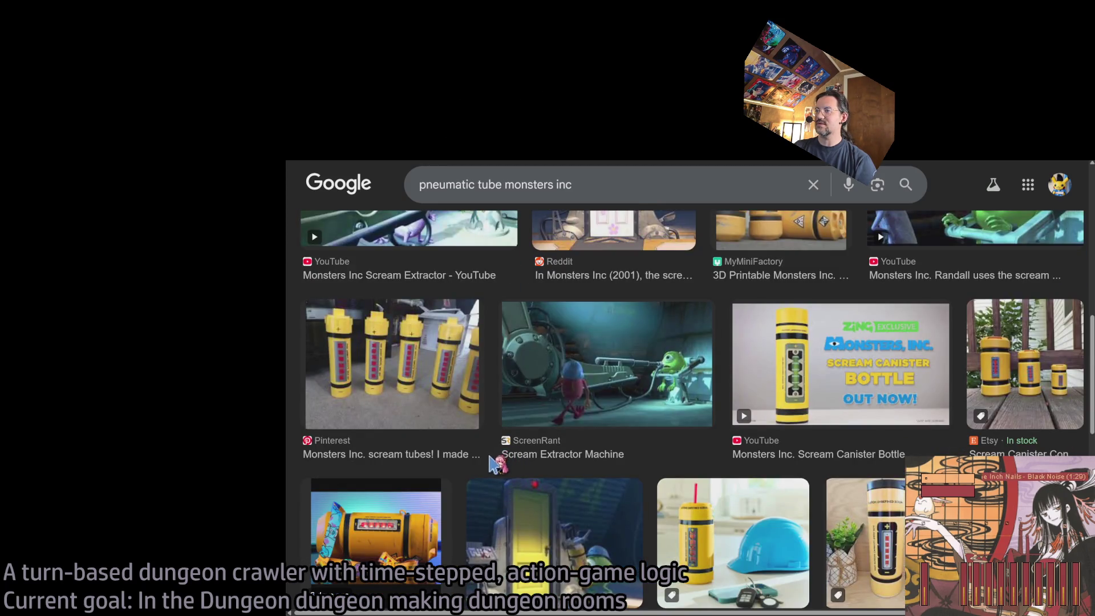
{"action": "scroll", "coordinate": [490, 463], "scroll_direction": "down", "scroll_amount": 6}
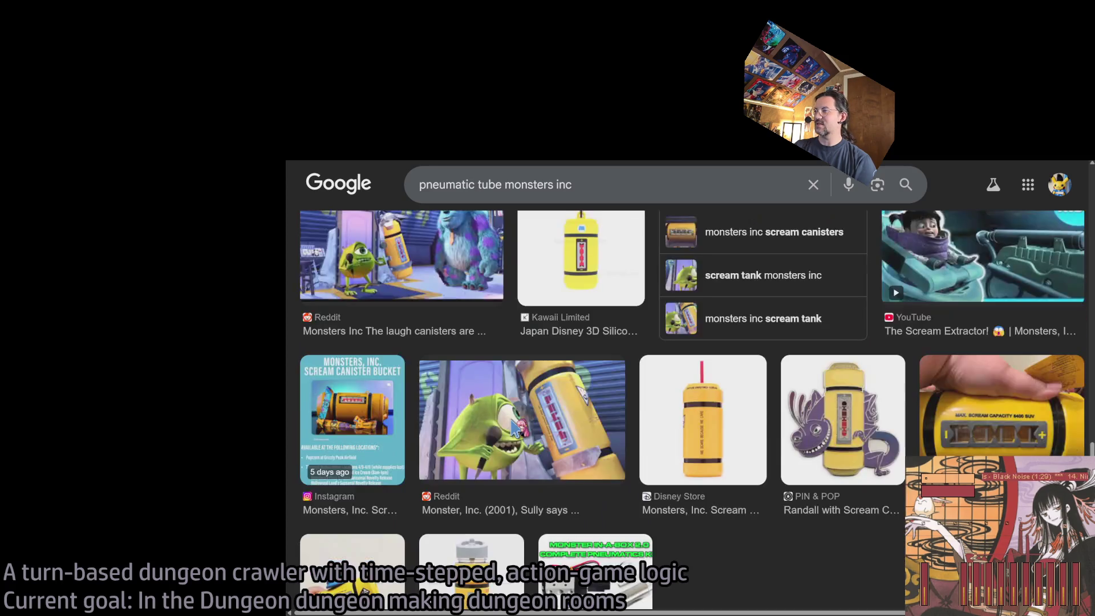
{"action": "scroll", "coordinate": [516, 428], "scroll_direction": "down", "scroll_amount": 3}
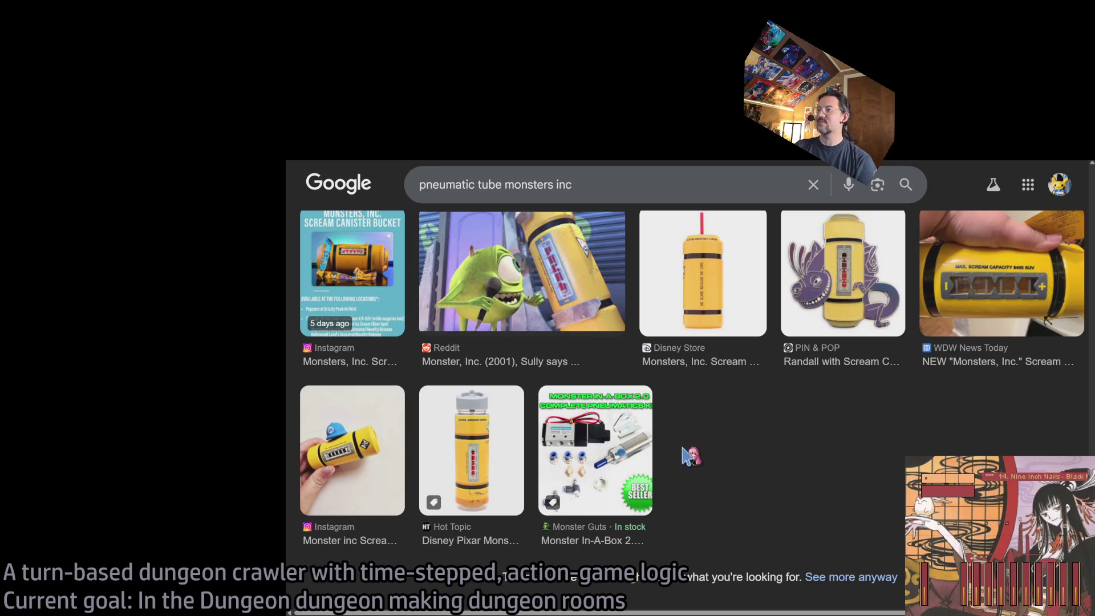
{"action": "scroll", "coordinate": [627, 427], "scroll_direction": "up", "scroll_amount": 15}
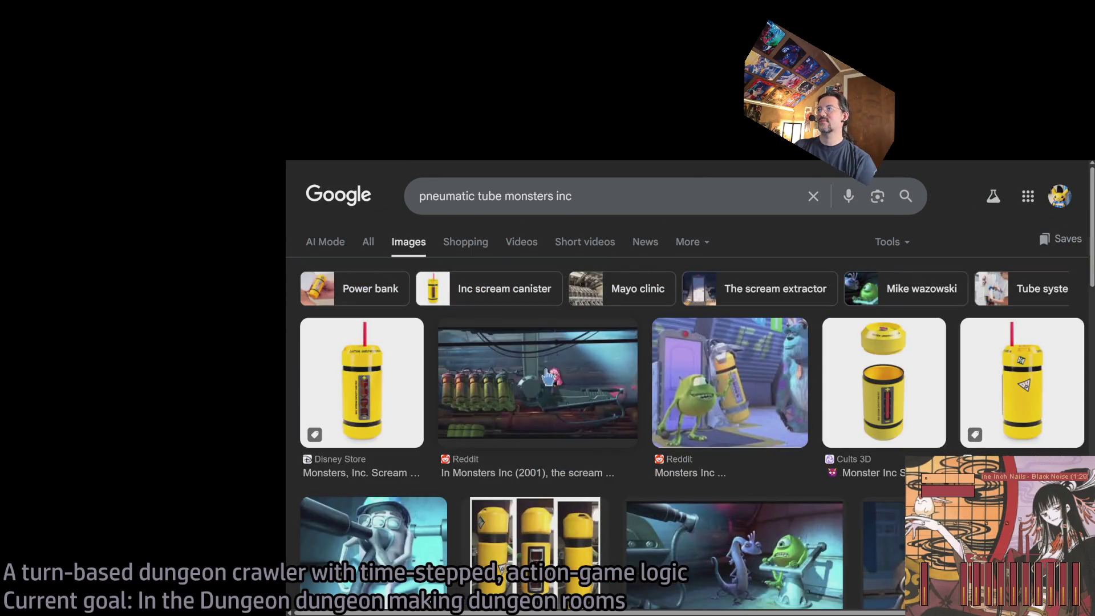
{"action": "key", "text": "ctrl+Tab"}
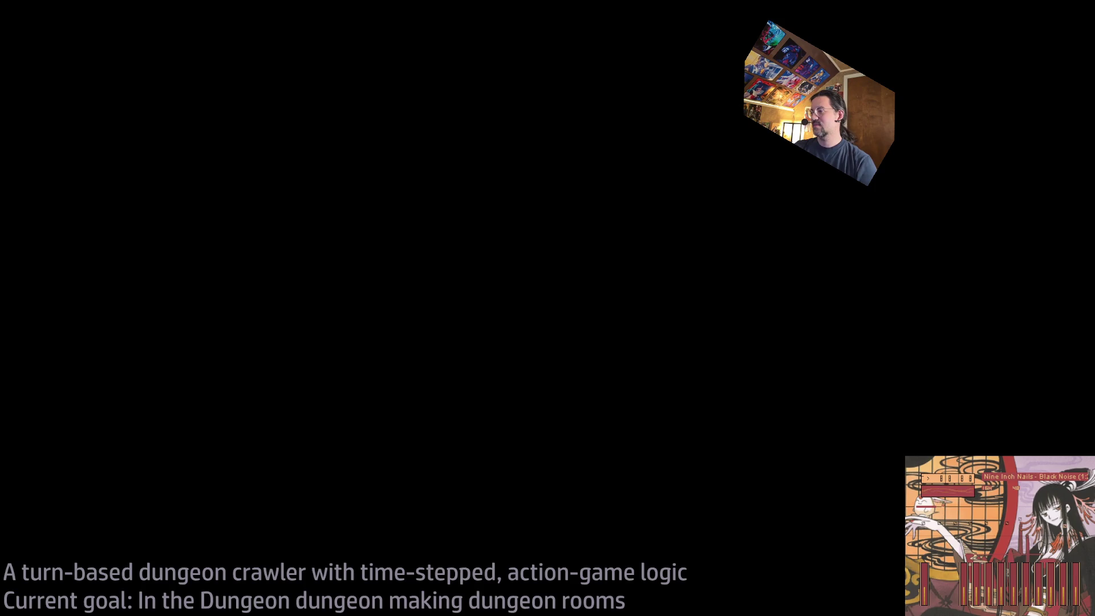
{"action": "double_click", "coordinate": [1036, 466]}
{"action": "double_click", "coordinate": [945, 463]}
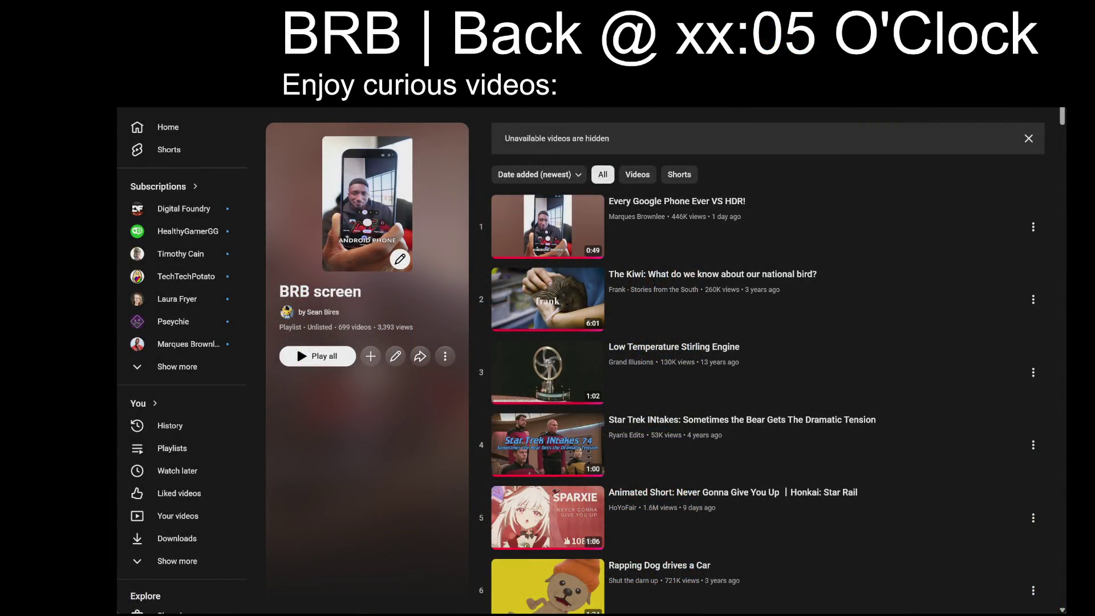
Step: Change the BRB return time from 05 to 39 and play playlist item 103, 'Meet the Epic Voice Behind Movie Trailers'
{"action": "key", "text": "BackSpace"}
{"action": "key", "text": "BackSpace"}
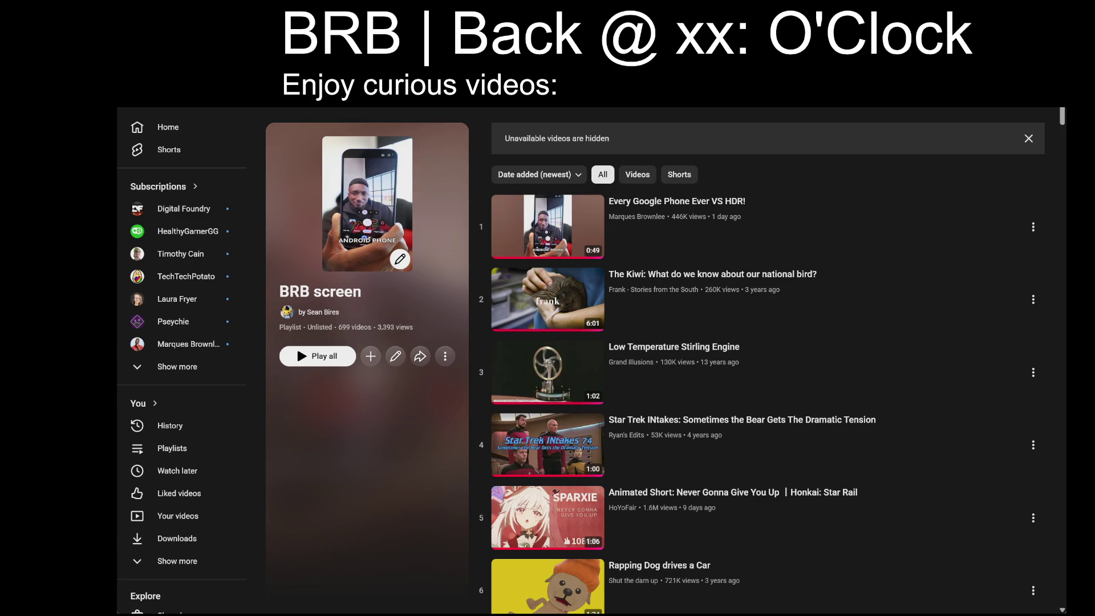
{"action": "type", "text": "39"}
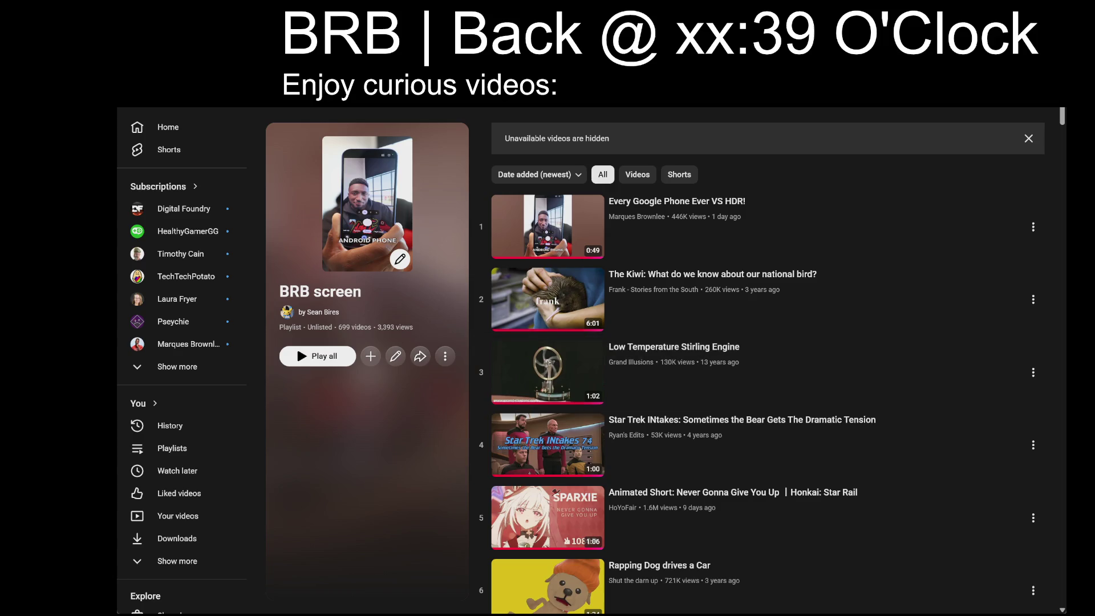
{"action": "scroll", "coordinate": [904, 362], "scroll_direction": "down", "scroll_amount": 6}
{"action": "scroll", "coordinate": [909, 523], "scroll_direction": "down", "scroll_amount": 20}
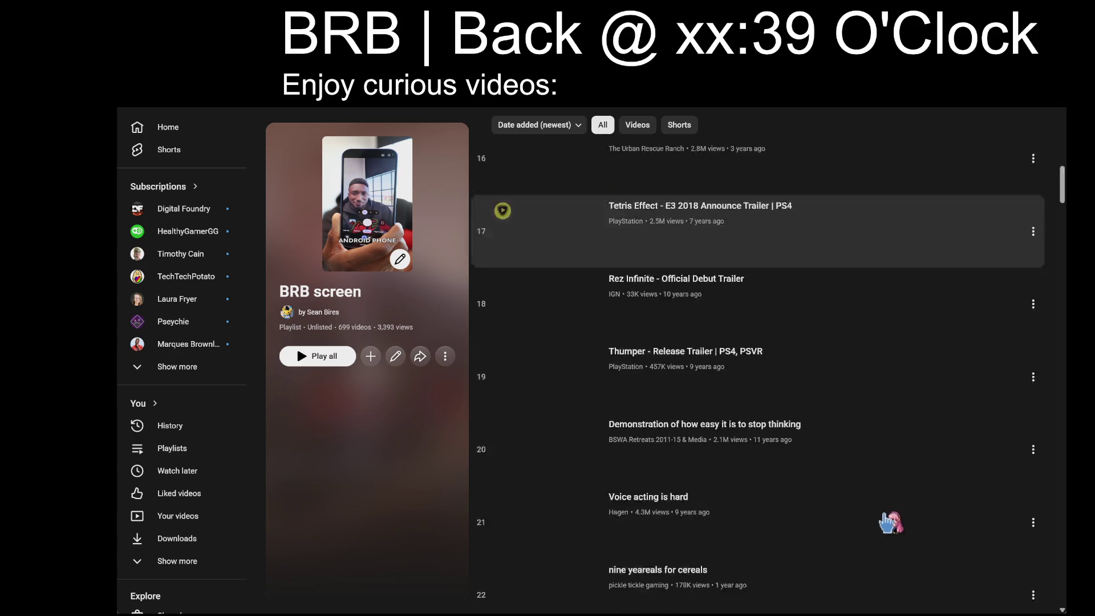
{"action": "scroll", "coordinate": [894, 506], "scroll_direction": "down", "scroll_amount": 20}
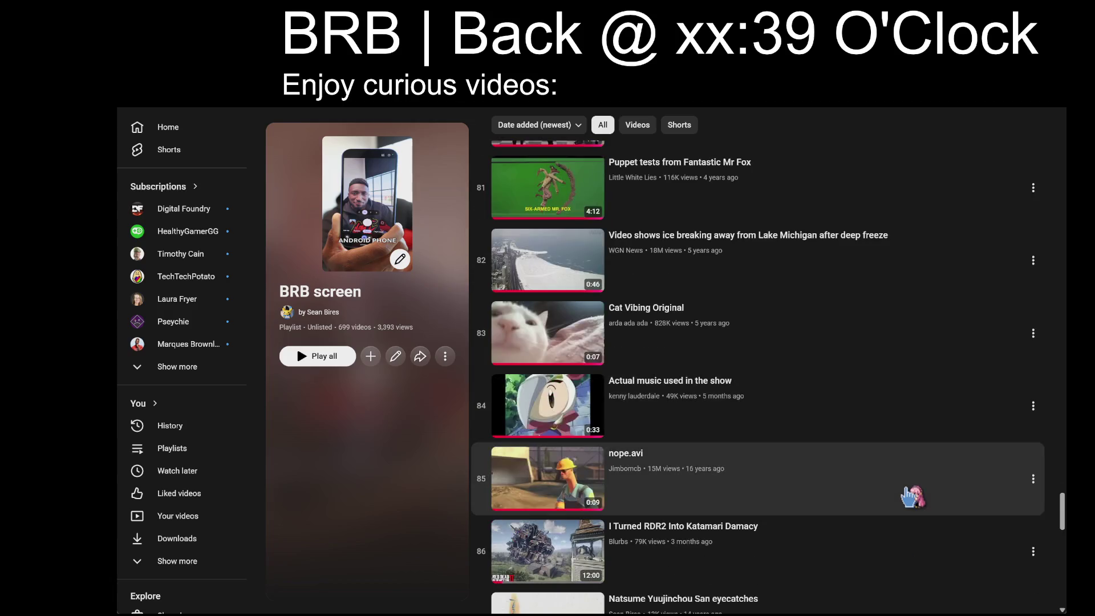
{"action": "scroll", "coordinate": [911, 496], "scroll_direction": "down", "scroll_amount": 10}
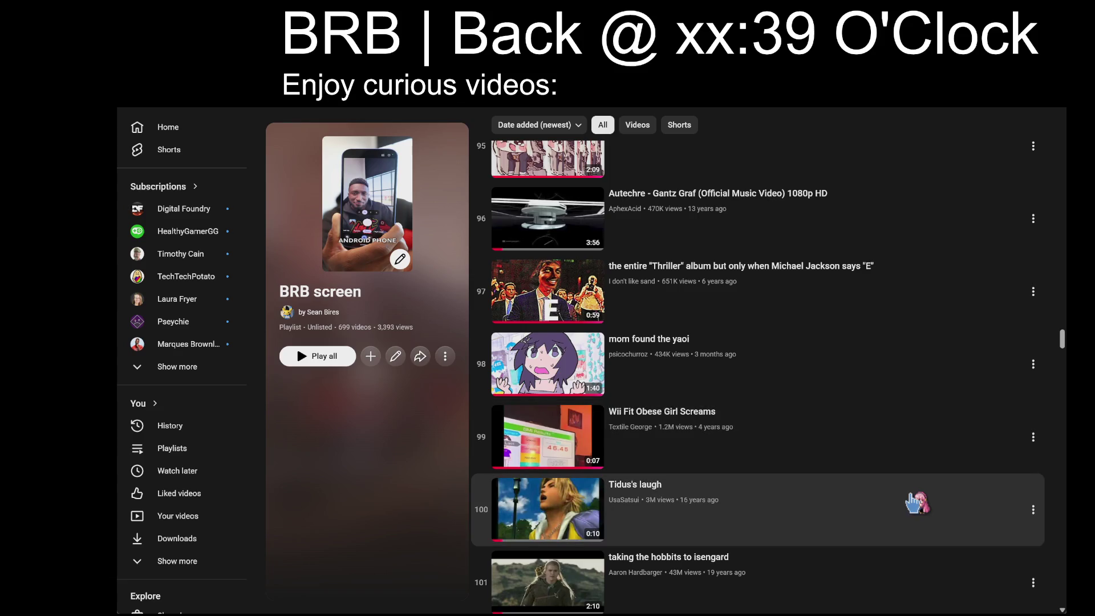
{"action": "scroll", "coordinate": [890, 485], "scroll_direction": "down", "scroll_amount": 2}
{"action": "scroll", "coordinate": [894, 488], "scroll_direction": "down", "scroll_amount": 9}
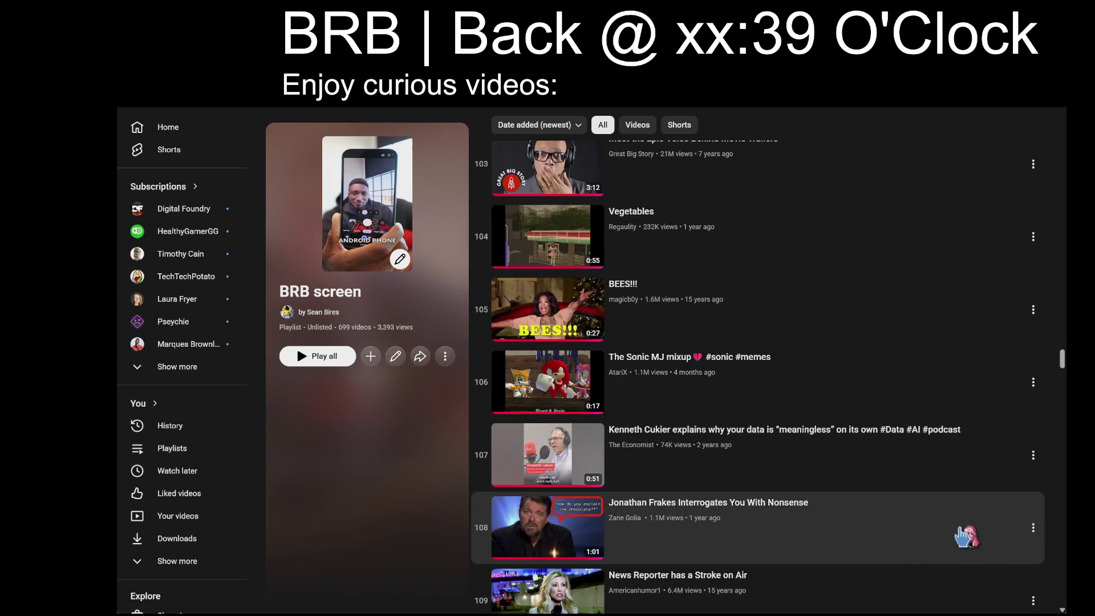
{"action": "scroll", "coordinate": [941, 531], "scroll_direction": "up", "scroll_amount": 2}
{"action": "scroll", "coordinate": [378, 518], "scroll_direction": "down", "scroll_amount": 4}
{"action": "scroll", "coordinate": [383, 513], "scroll_direction": "up", "scroll_amount": 4}
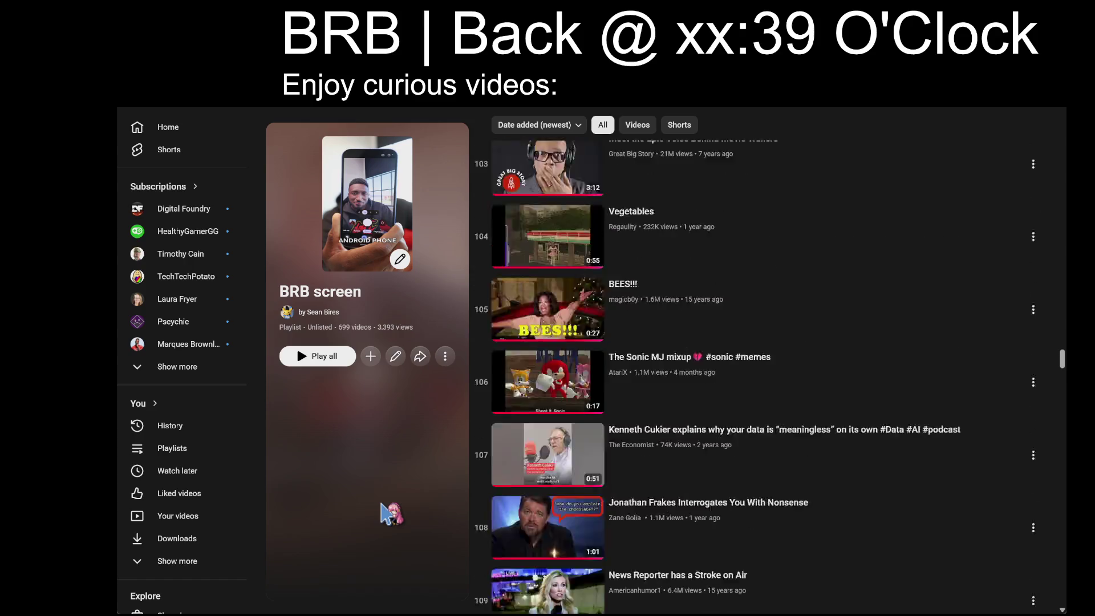
{"action": "left_click", "coordinate": [821, 235]}
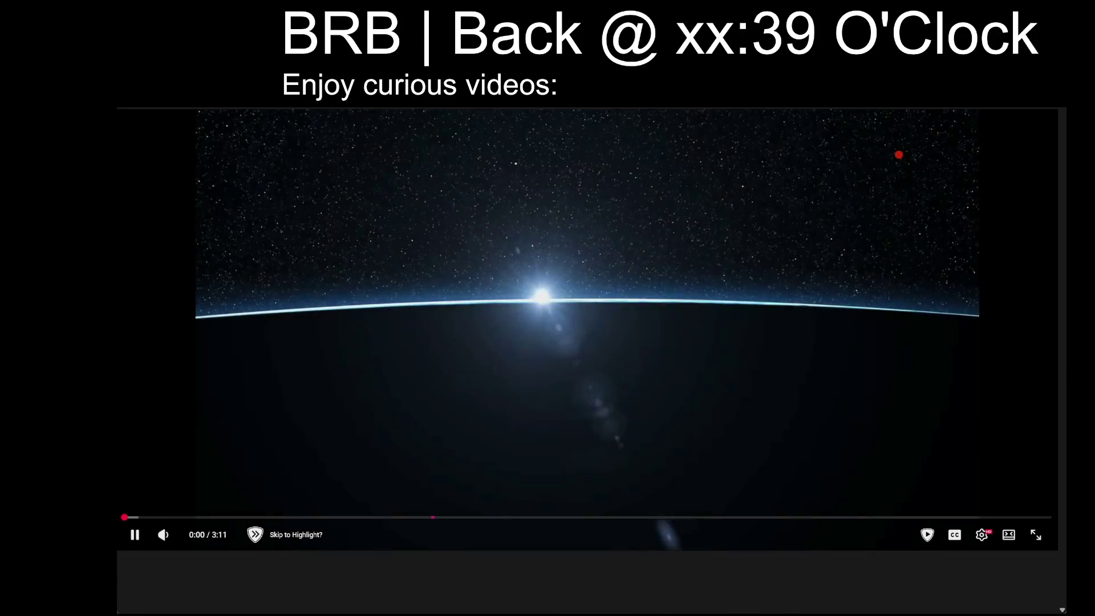
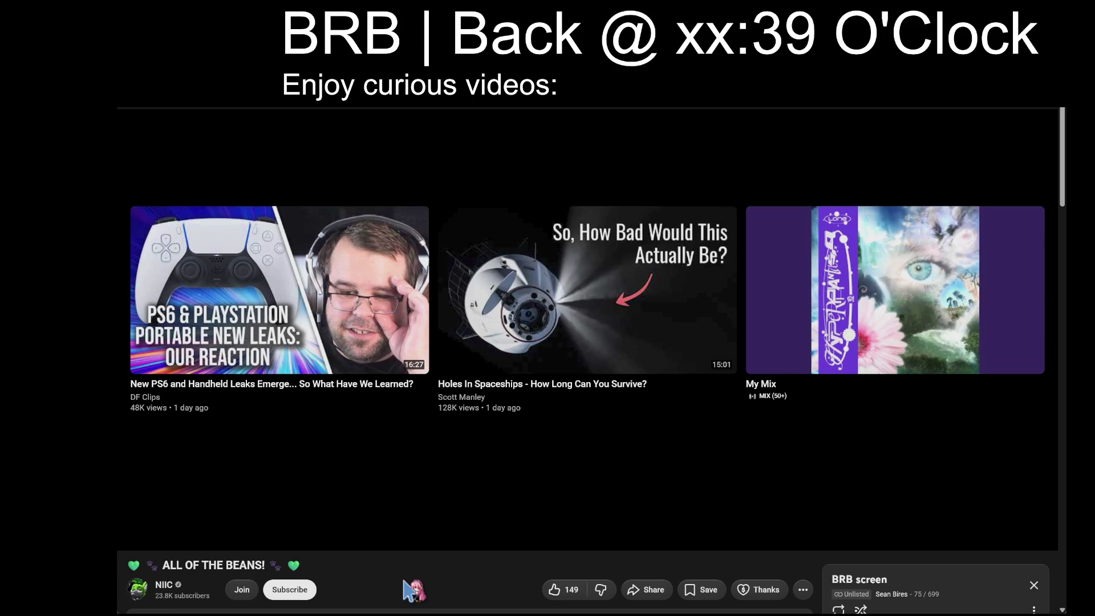
Step: Play 'How fast is a Greatsword?' from the BRB screen's playlist panel
{"action": "scroll", "coordinate": [464, 587], "scroll_direction": "down", "scroll_amount": 6}
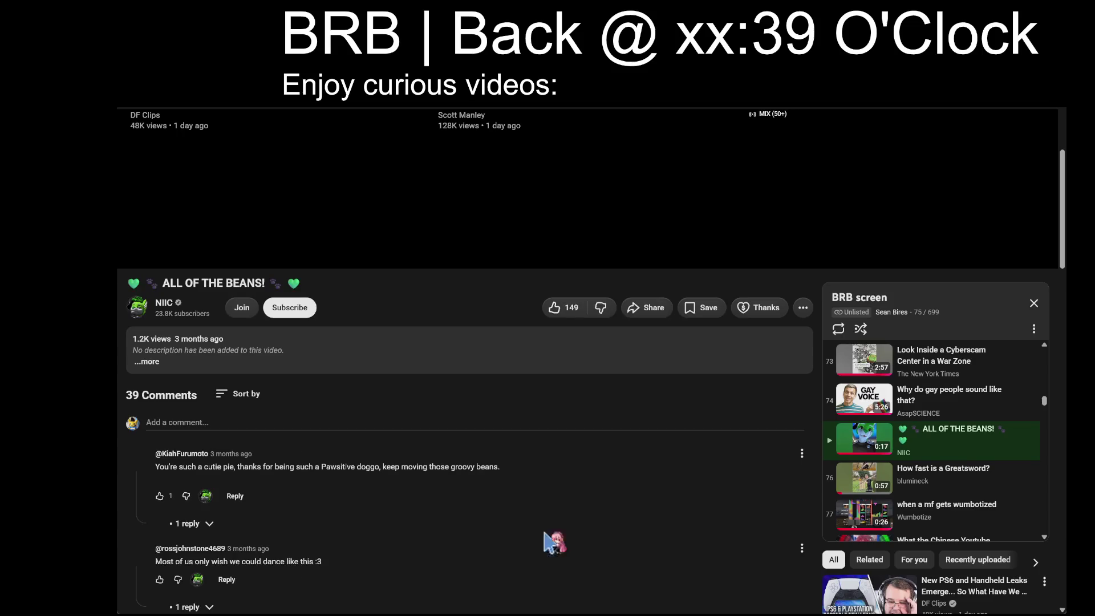
{"action": "scroll", "coordinate": [553, 532], "scroll_direction": "up", "scroll_amount": 2}
{"action": "left_click", "coordinate": [993, 486]}
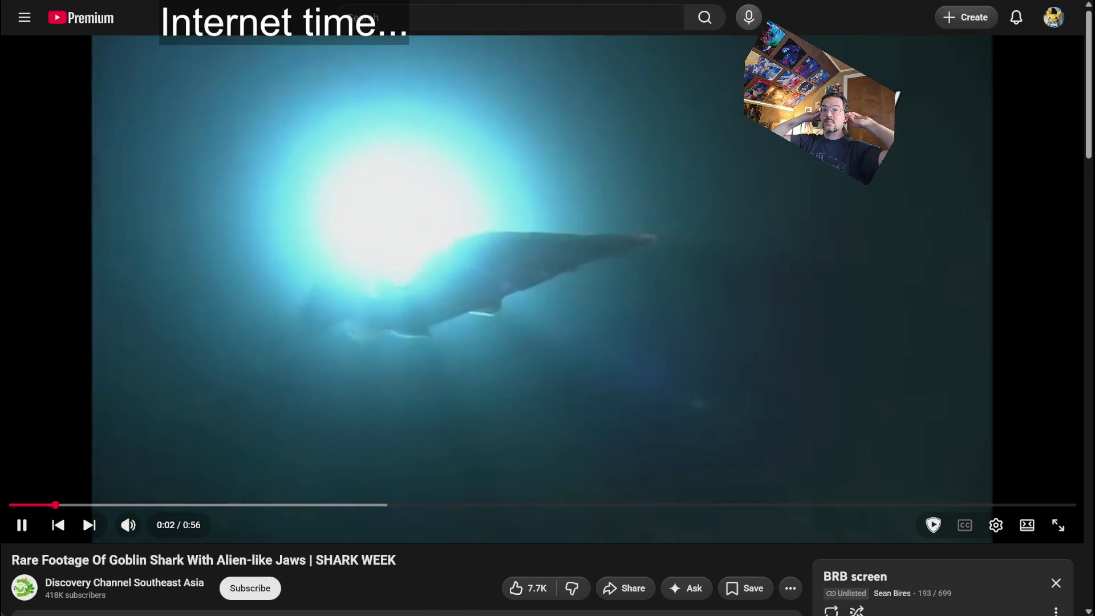
Step: Go back from the Goblin Shark video to the 'small houses tokyo nhk' search results
{"action": "key", "text": "alt+Left"}
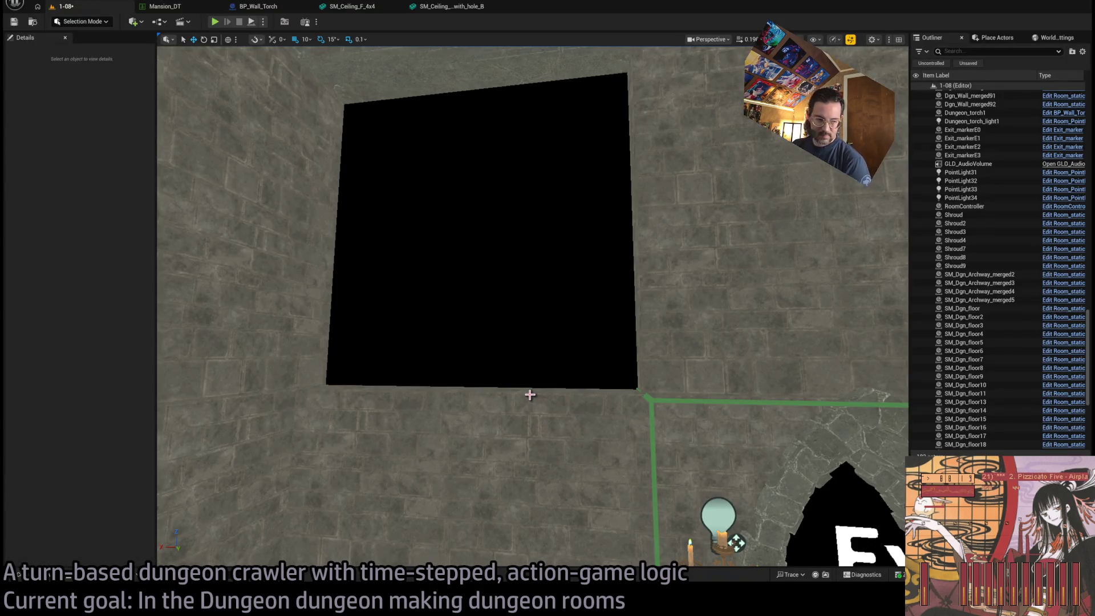
Step: Duplicate wall piece Dgn_Wall_merged34 into the black opening beside the exit at X 800
{"action": "mouse_move", "coordinate": [546, 357]}
{"action": "left_mouse_down"}
{"action": "mouse_move", "coordinate": [604, 239]}
{"action": "mouse_move", "coordinate": [559, 285]}
{"action": "left_mouse_up"}
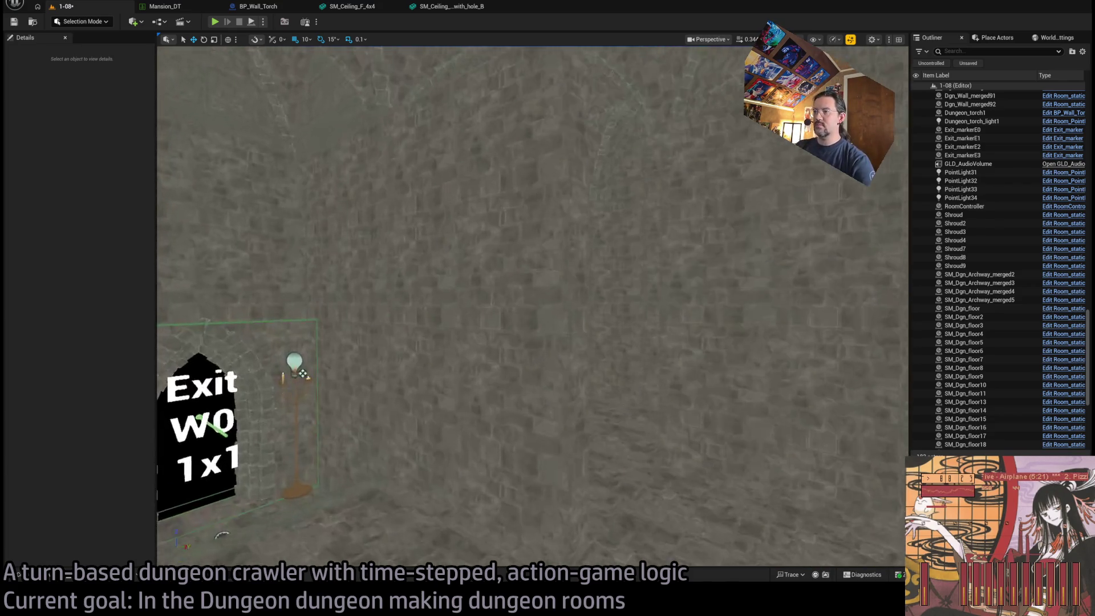
{"action": "left_click_drag", "start_coordinate": [509, 333], "coordinate": [491, 313]}
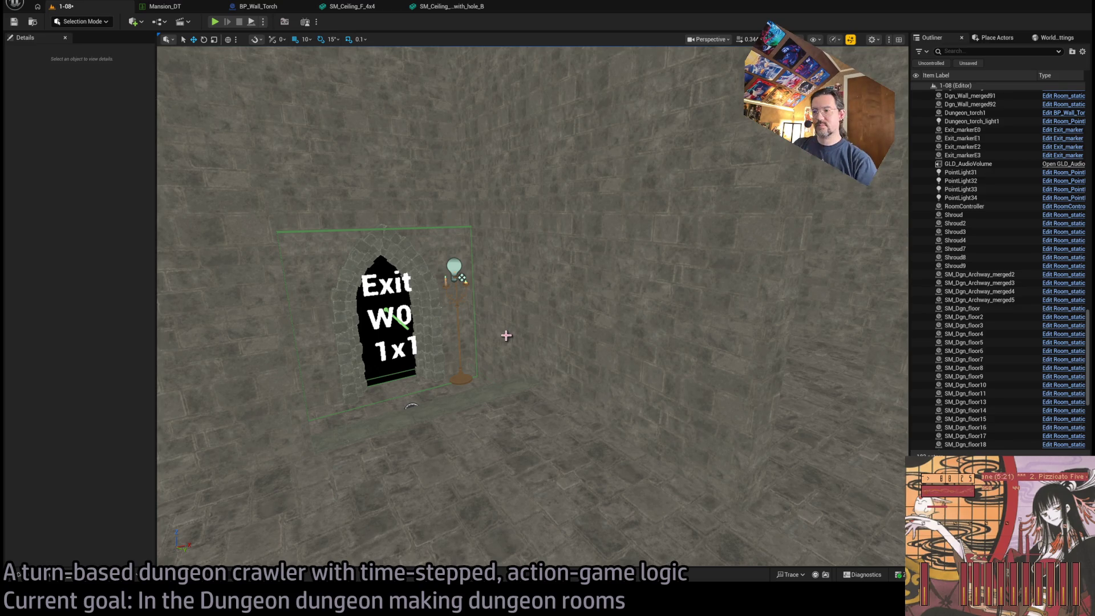
{"action": "mouse_move", "coordinate": [487, 366]}
{"action": "left_mouse_down"}
{"action": "mouse_move", "coordinate": [474, 313]}
{"action": "mouse_move", "coordinate": [473, 342]}
{"action": "mouse_move", "coordinate": [535, 359]}
{"action": "left_mouse_up"}
{"action": "left_click", "coordinate": [623, 320]}
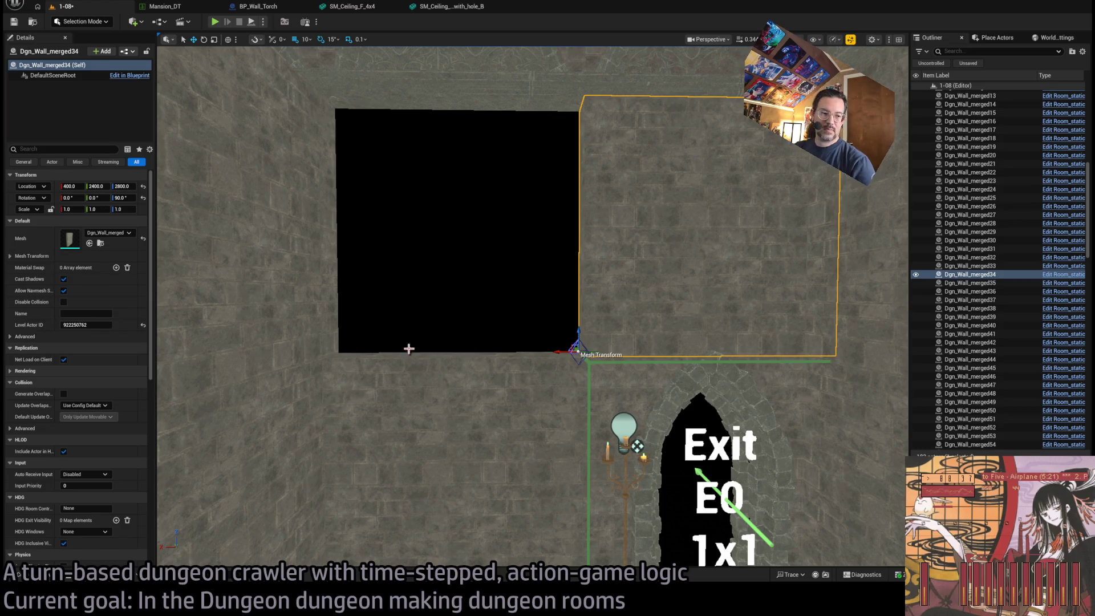
{"action": "left_click_drag", "start_coordinate": [558, 351], "coordinate": [319, 347]}
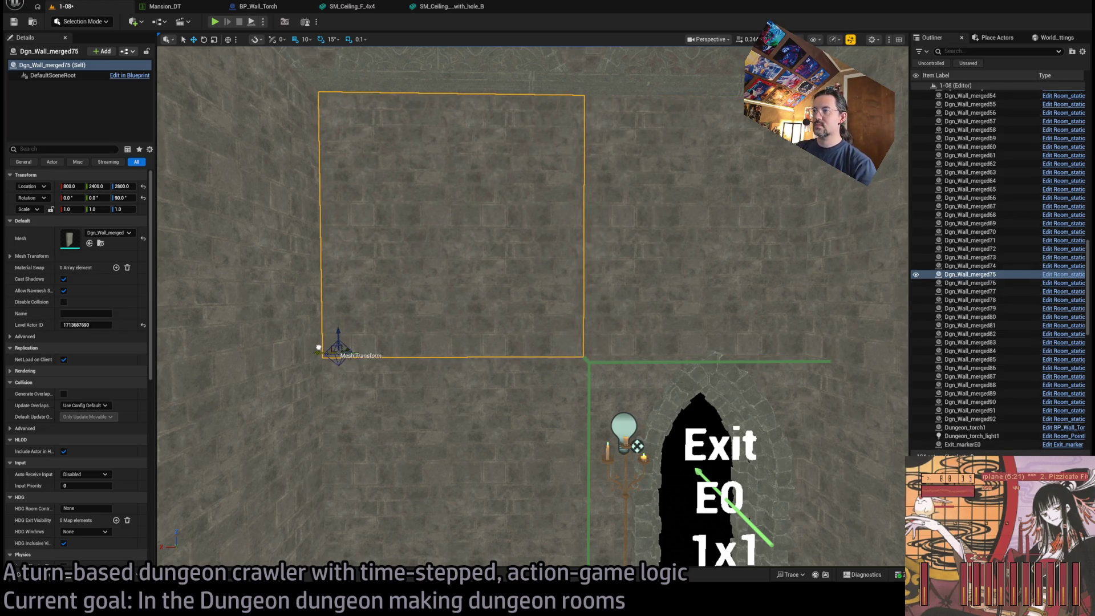
{"action": "mouse_move", "coordinate": [507, 311]}
{"action": "left_mouse_down"}
{"action": "mouse_move", "coordinate": [485, 313]}
{"action": "mouse_move", "coordinate": [506, 320]}
{"action": "mouse_move", "coordinate": [506, 342]}
{"action": "mouse_move", "coordinate": [576, 349]}
{"action": "left_mouse_up"}
{"action": "left_click_drag", "start_coordinate": [407, 424], "coordinate": [408, 424]}
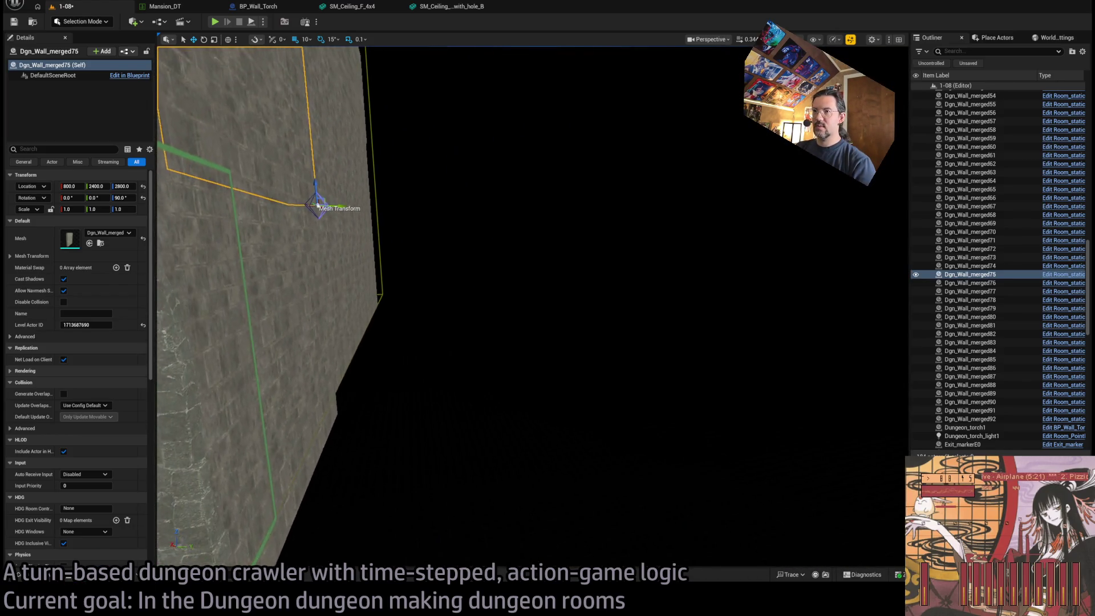
{"action": "left_click_drag", "start_coordinate": [339, 401], "coordinate": [340, 342]}
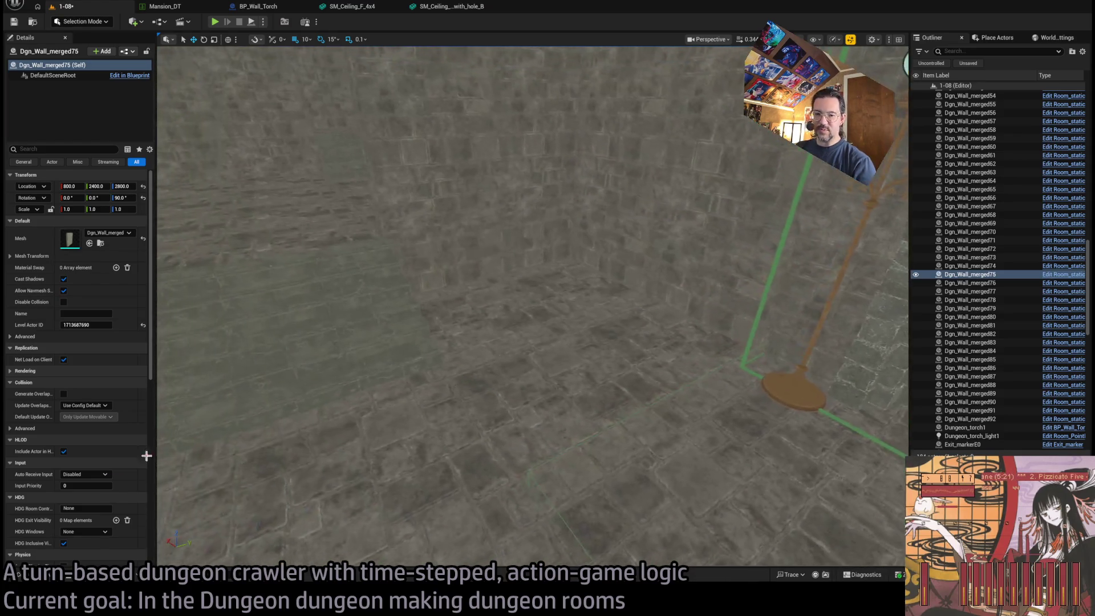
{"action": "key", "text": "ctrl+space"}
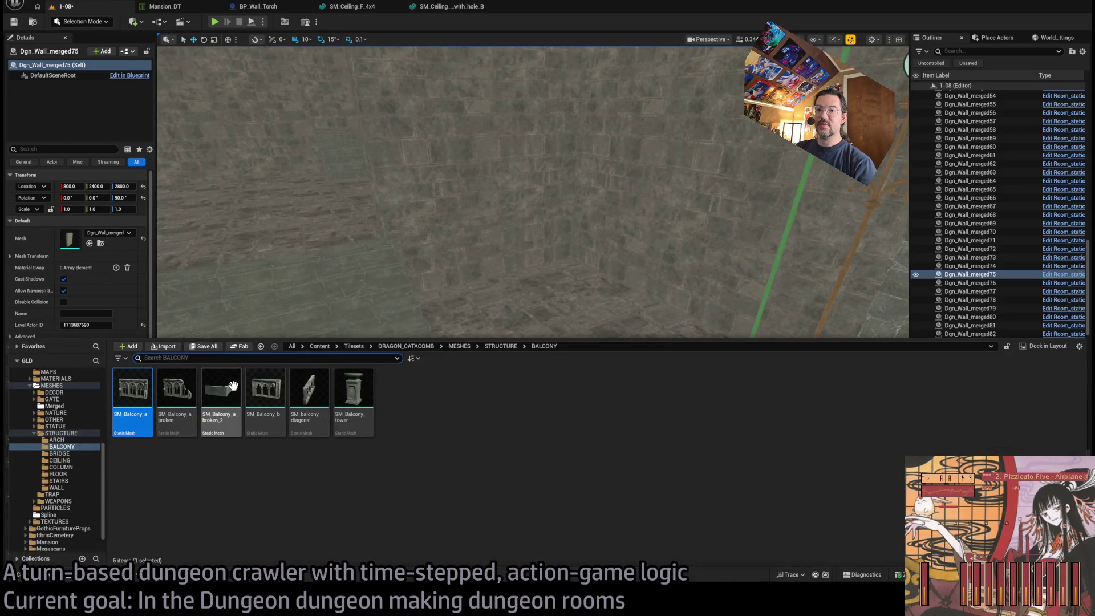
Step: Try a broken balcony piece and SM_Bridge_stone_2x2 in the room, removing both again
{"action": "mouse_move", "coordinate": [230, 415]}
{"action": "left_mouse_down"}
{"action": "mouse_move", "coordinate": [513, 384]}
{"action": "mouse_move", "coordinate": [525, 440]}
{"action": "mouse_move", "coordinate": [508, 501]}
{"action": "left_mouse_up"}
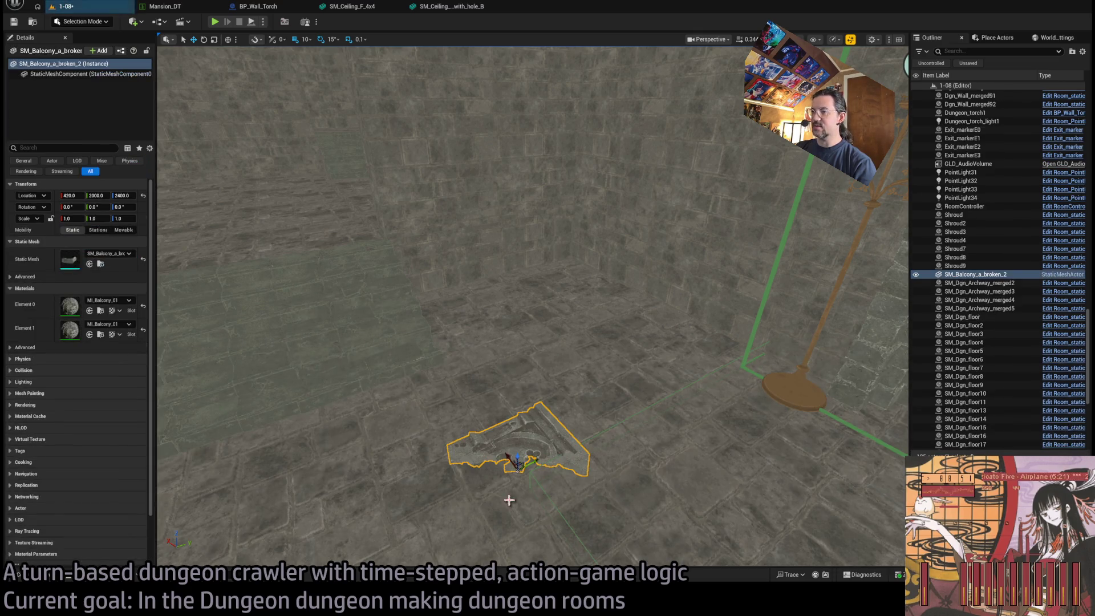
{"action": "key", "text": "ctrl+z"}
{"action": "left_click", "coordinate": [49, 580]}
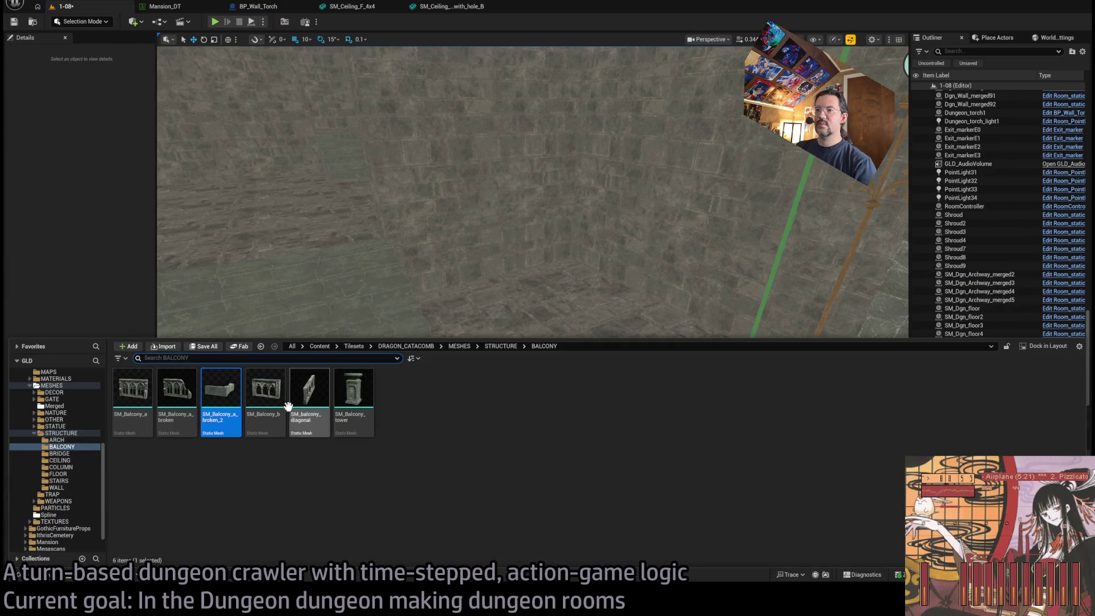
{"action": "left_click", "coordinate": [63, 453]}
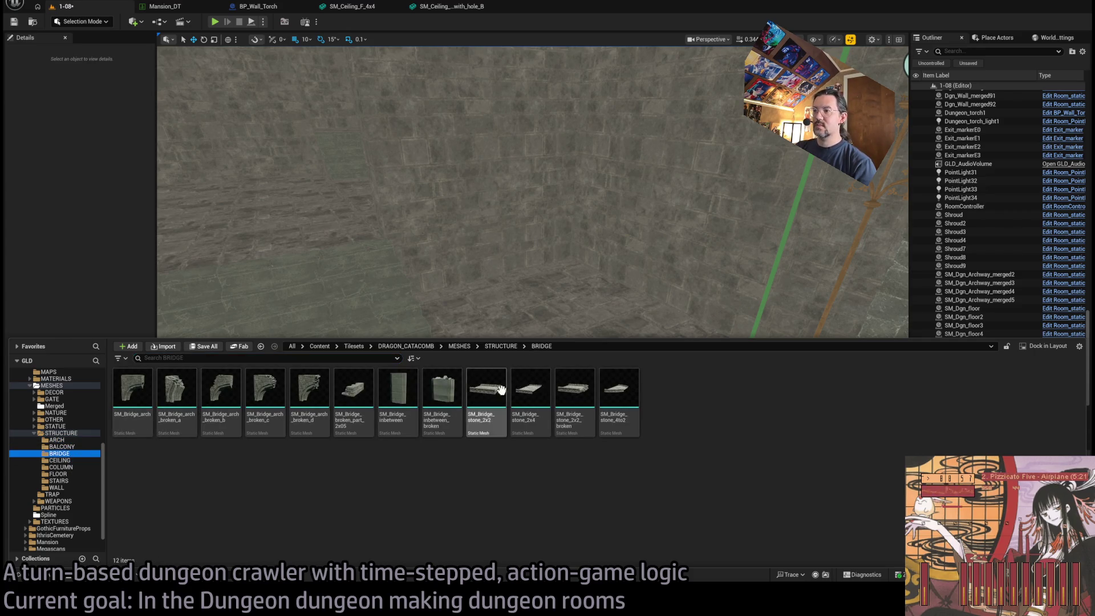
{"action": "left_click", "coordinate": [73, 461]}
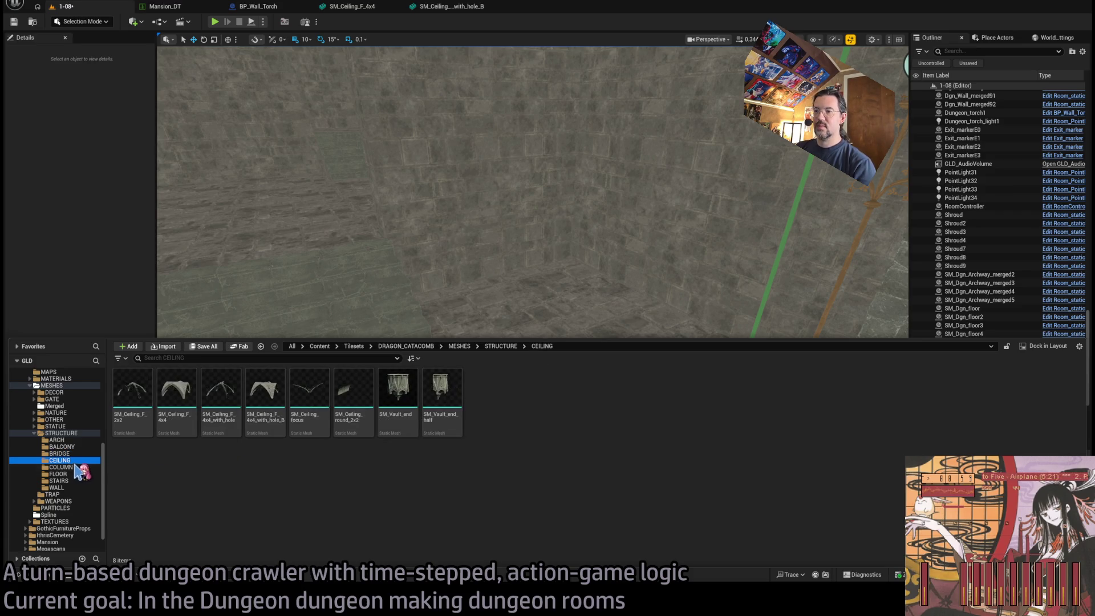
{"action": "left_click", "coordinate": [65, 453]}
{"action": "mouse_move", "coordinate": [461, 420]}
{"action": "left_mouse_down"}
{"action": "mouse_move", "coordinate": [518, 300]}
{"action": "mouse_move", "coordinate": [508, 418]}
{"action": "mouse_move", "coordinate": [579, 510]}
{"action": "left_mouse_up"}
{"action": "key", "text": "Delete"}
Step: Place SM_Bridge_stone_2x4, slide it left, then delete it
{"action": "left_click", "coordinate": [25, 575]}
{"action": "mouse_move", "coordinate": [486, 385]}
{"action": "left_mouse_down"}
{"action": "mouse_move", "coordinate": [523, 313]}
{"action": "mouse_move", "coordinate": [465, 500]}
{"action": "left_mouse_up"}
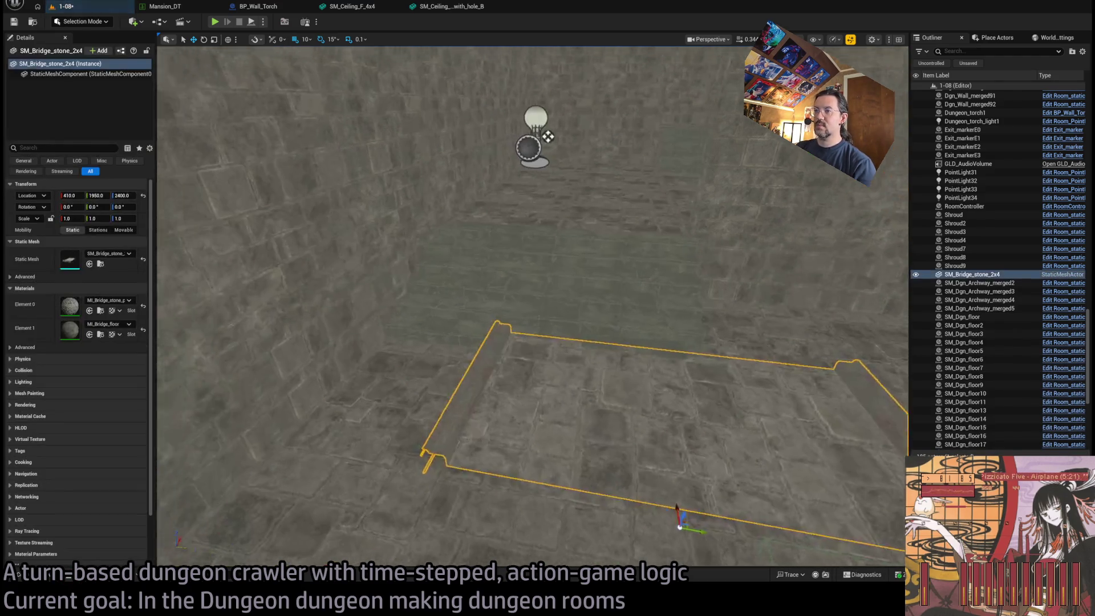
{"action": "scroll", "coordinate": [466, 500], "scroll_direction": "down", "scroll_amount": 2}
{"action": "left_click_drag", "start_coordinate": [613, 473], "coordinate": [466, 478]}
{"action": "key", "text": "Delete"}
Step: Browse the STRUCTURE folders to FLOOR and select the SM_Round_floor mesh
{"action": "key", "text": "ctrl+space"}
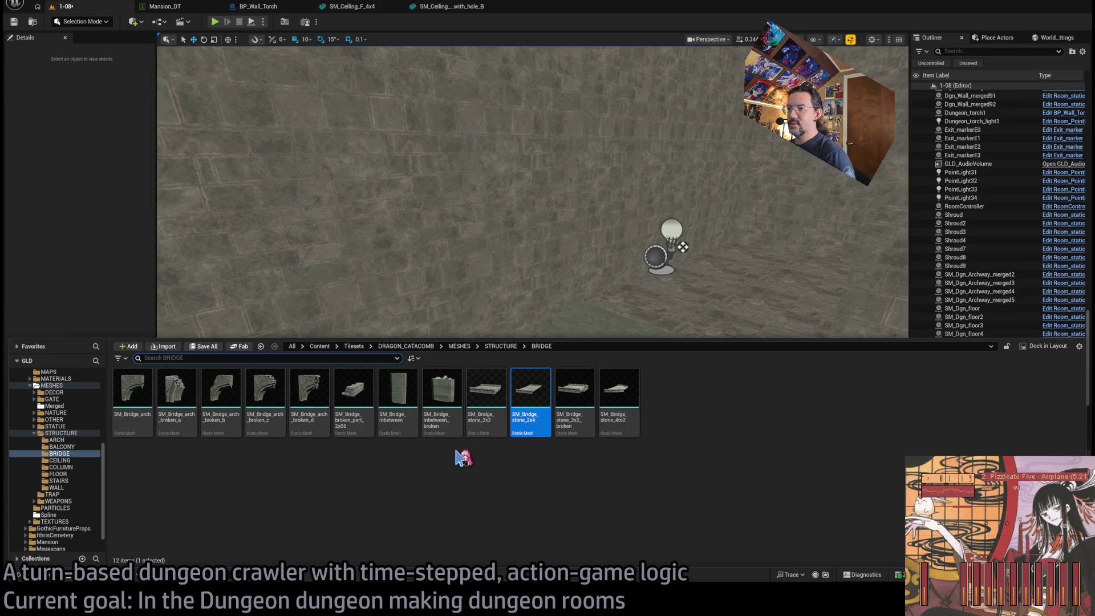
{"action": "left_click", "coordinate": [80, 460]}
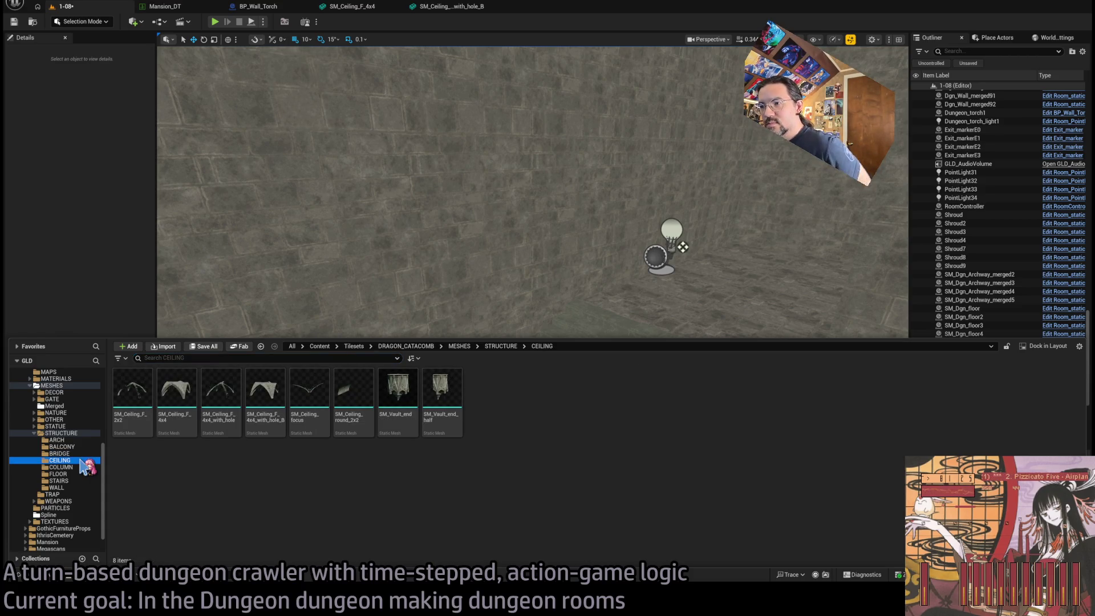
{"action": "left_click", "coordinate": [81, 467]}
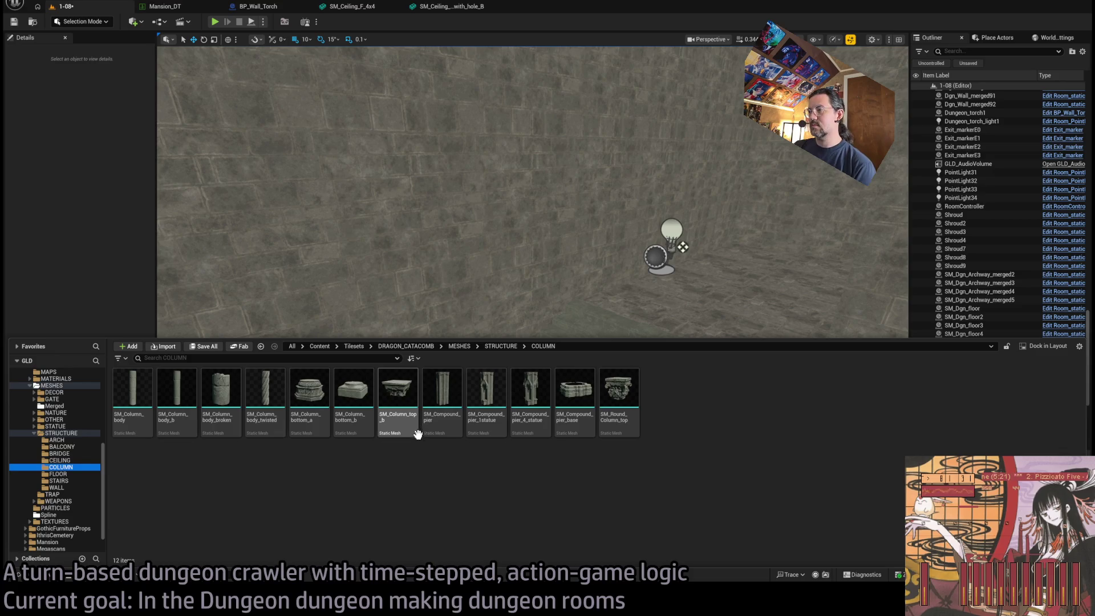
{"action": "left_click", "coordinate": [60, 474]}
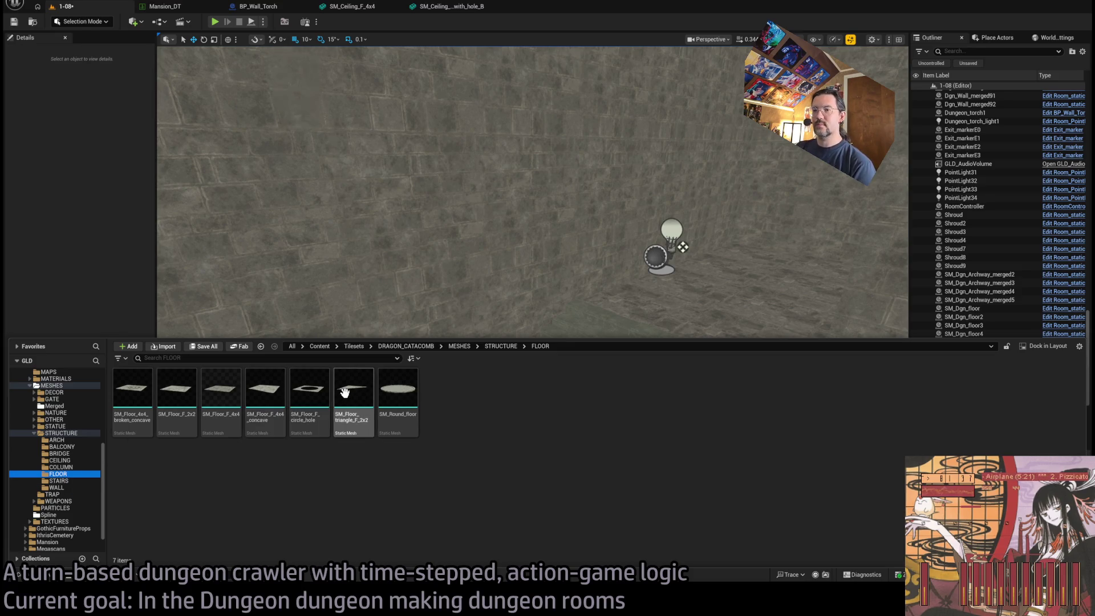
{"action": "left_click", "coordinate": [398, 405]}
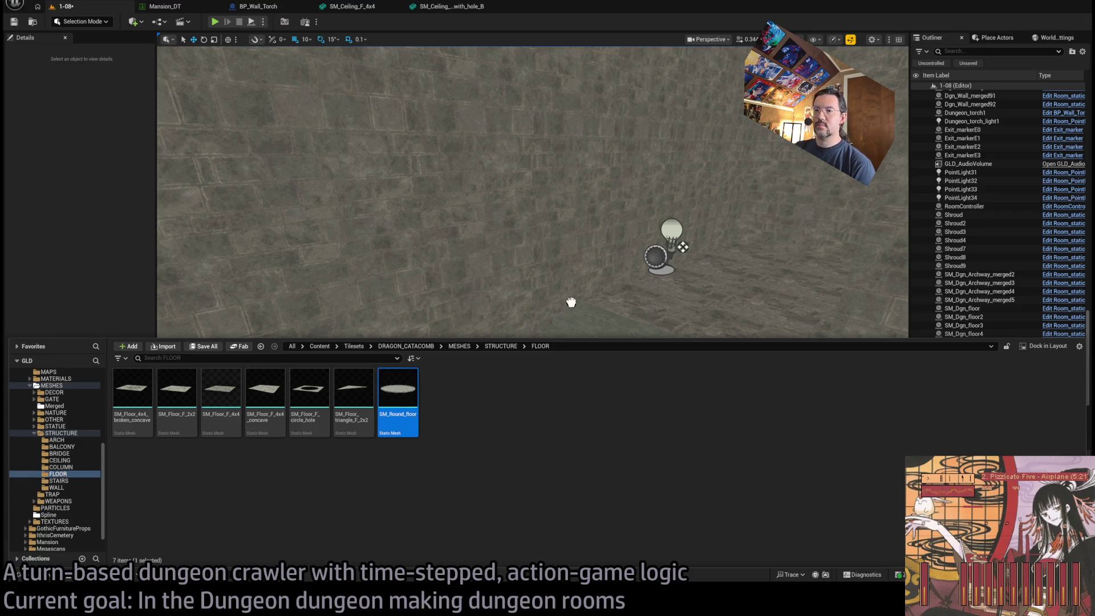
Step: Drag SM_Round_floor into the room and move it toward the room centre
{"action": "mouse_move", "coordinate": [653, 286]}
{"action": "left_mouse_down"}
{"action": "mouse_move", "coordinate": [474, 472]}
{"action": "mouse_move", "coordinate": [530, 447]}
{"action": "left_mouse_up"}
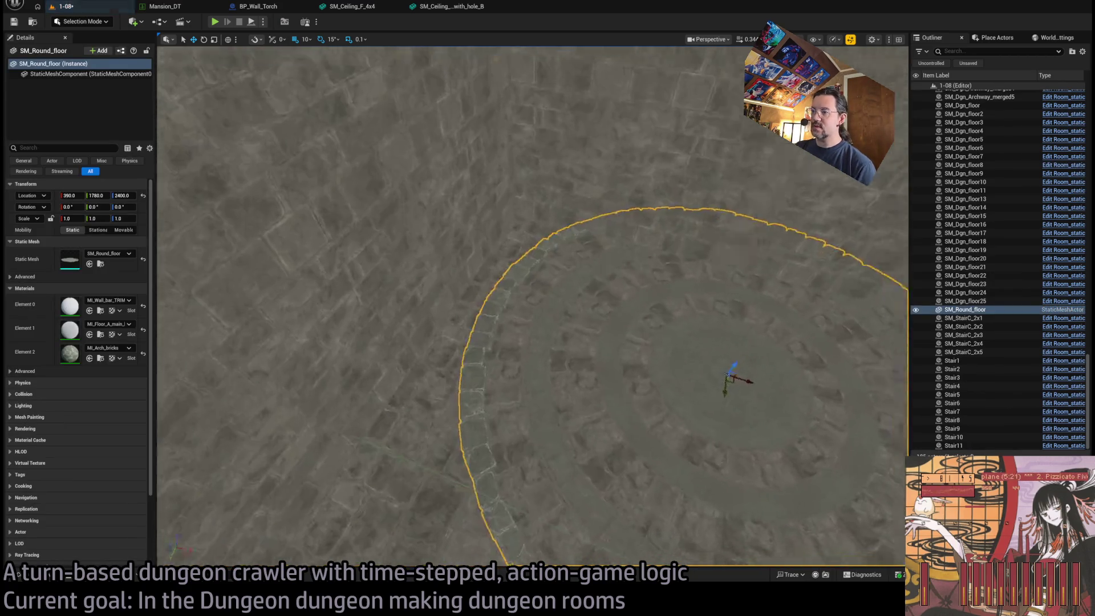
{"action": "scroll", "coordinate": [578, 359], "scroll_direction": "down", "scroll_amount": 3}
{"action": "scroll", "coordinate": [705, 211], "scroll_direction": "up", "scroll_amount": 4}
{"action": "left_click_drag", "start_coordinate": [705, 211], "coordinate": [794, 325]}
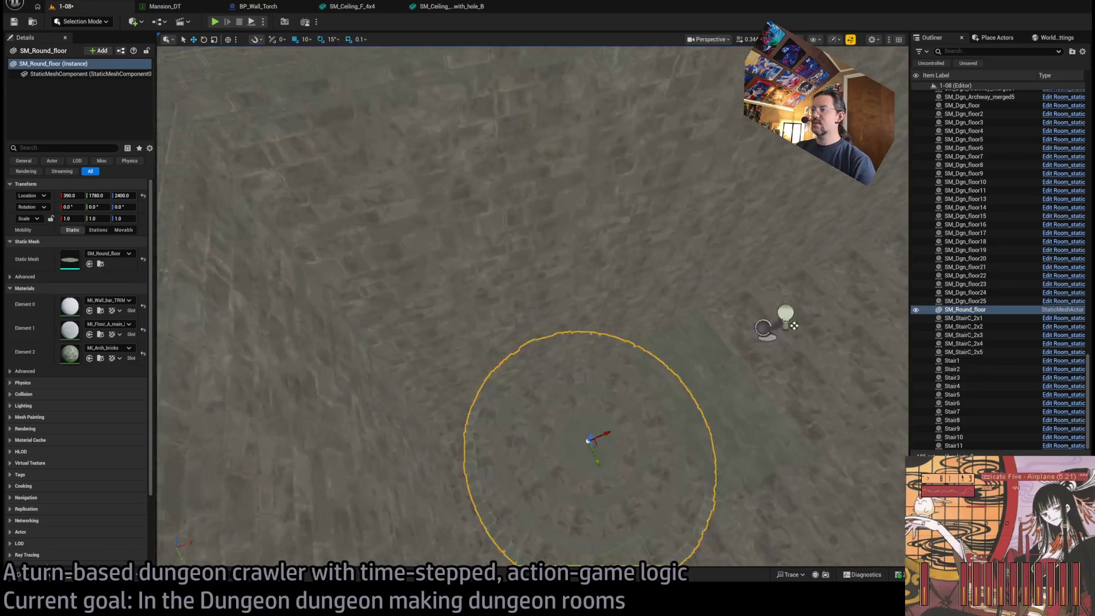
{"action": "left_click_drag", "start_coordinate": [590, 443], "coordinate": [524, 204]}
{"action": "key", "text": "f"}
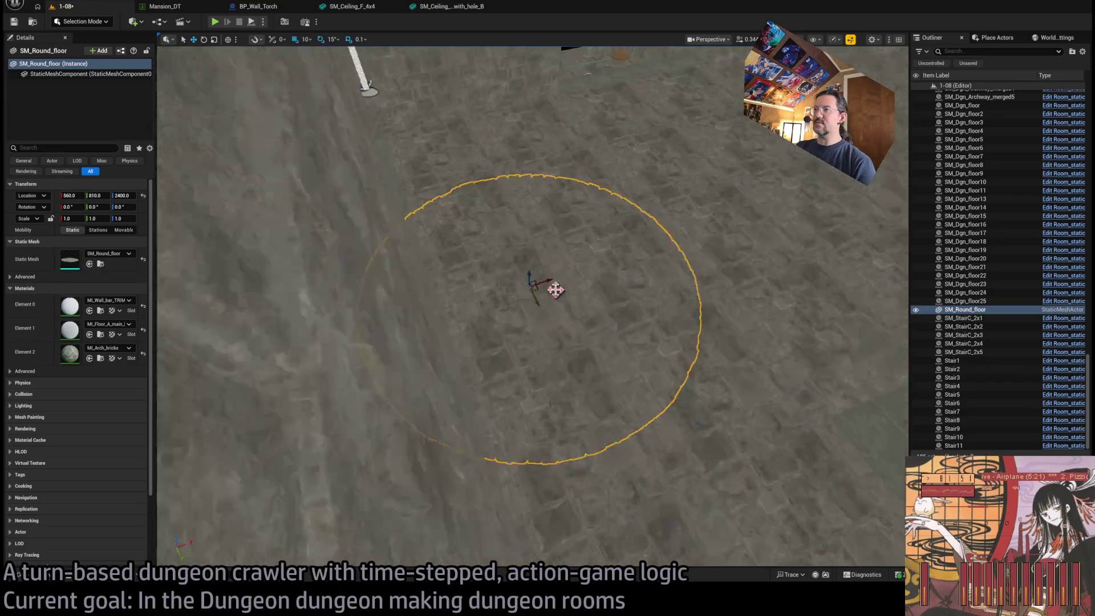
{"action": "mouse_move", "coordinate": [516, 307]}
{"action": "left_mouse_down"}
{"action": "mouse_move", "coordinate": [666, 294]}
{"action": "mouse_move", "coordinate": [644, 296]}
{"action": "mouse_move", "coordinate": [654, 261]}
{"action": "mouse_move", "coordinate": [589, 138]}
{"action": "left_mouse_up"}
Step: Set the round floor's location to 800, 800, 2500 in front of the exit
{"action": "left_click_drag", "start_coordinate": [631, 266], "coordinate": [630, 267]}
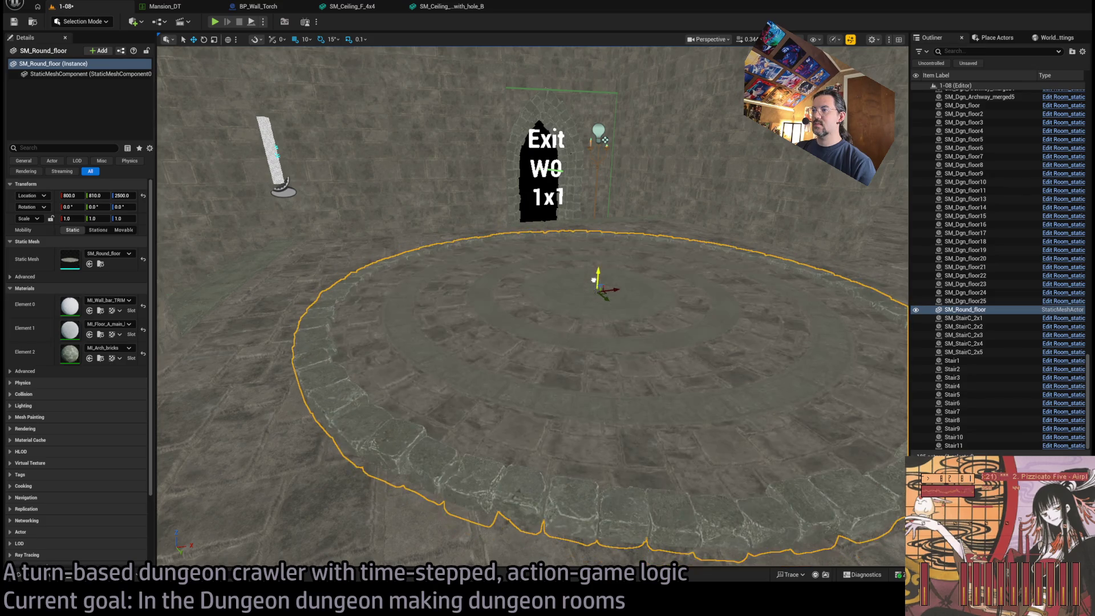
{"action": "left_click_drag", "start_coordinate": [585, 293], "coordinate": [533, 280]}
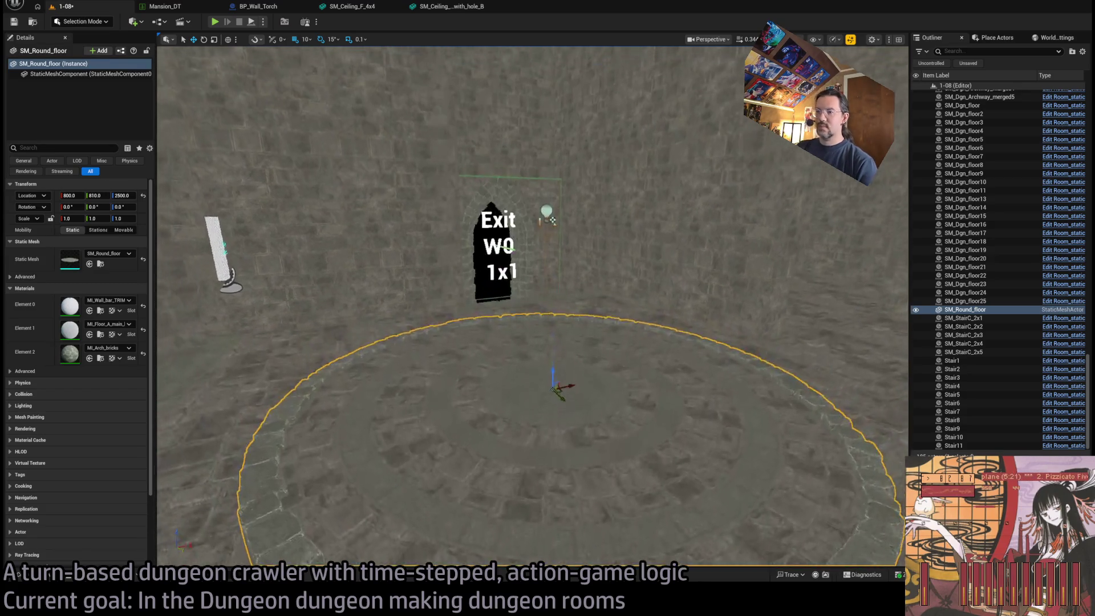
{"action": "left_click_drag", "start_coordinate": [361, 337], "coordinate": [361, 337]}
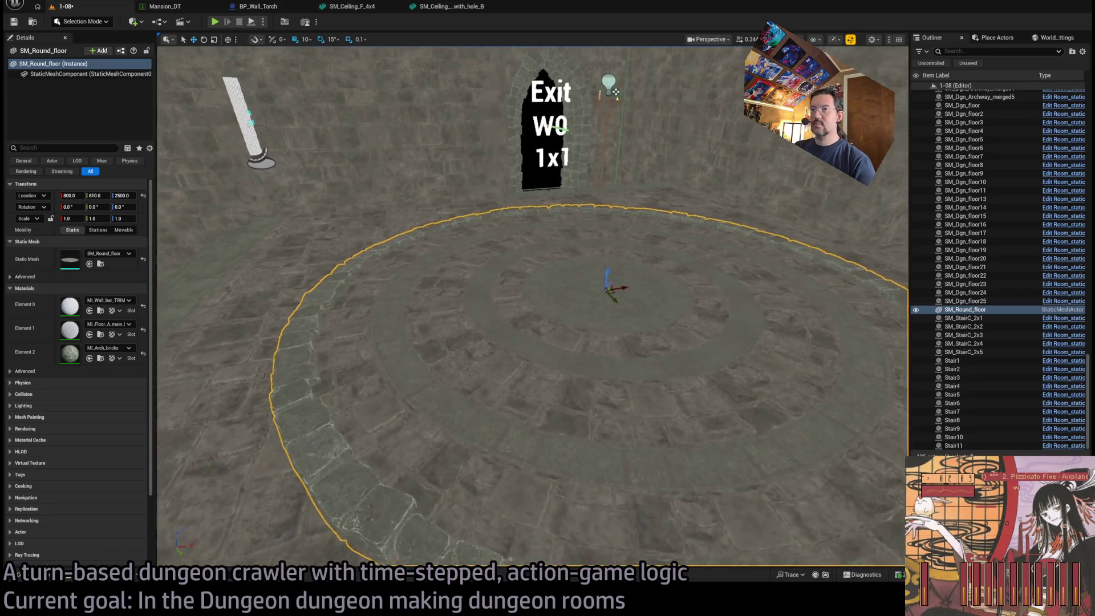
{"action": "left_click_drag", "start_coordinate": [242, 244], "coordinate": [242, 244]}
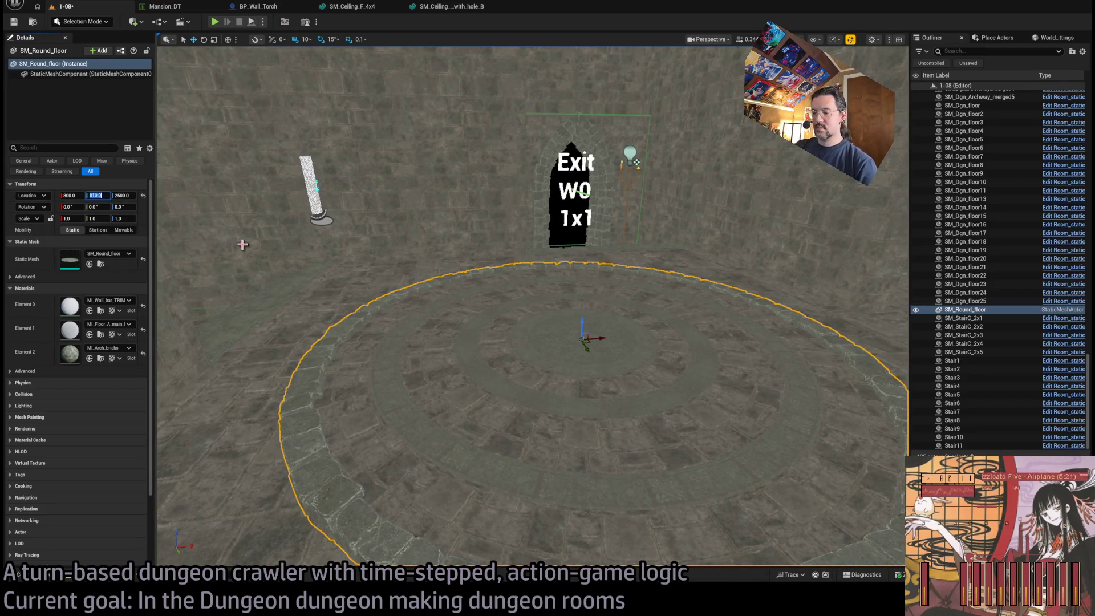
{"action": "type", "text": "60"}
{"action": "key", "text": "Return"}
{"action": "left_click_drag", "start_coordinate": [251, 245], "coordinate": [251, 245]}
{"action": "left_click_drag", "start_coordinate": [474, 247], "coordinate": [474, 247]}
{"action": "left_click", "coordinate": [28, 574]}
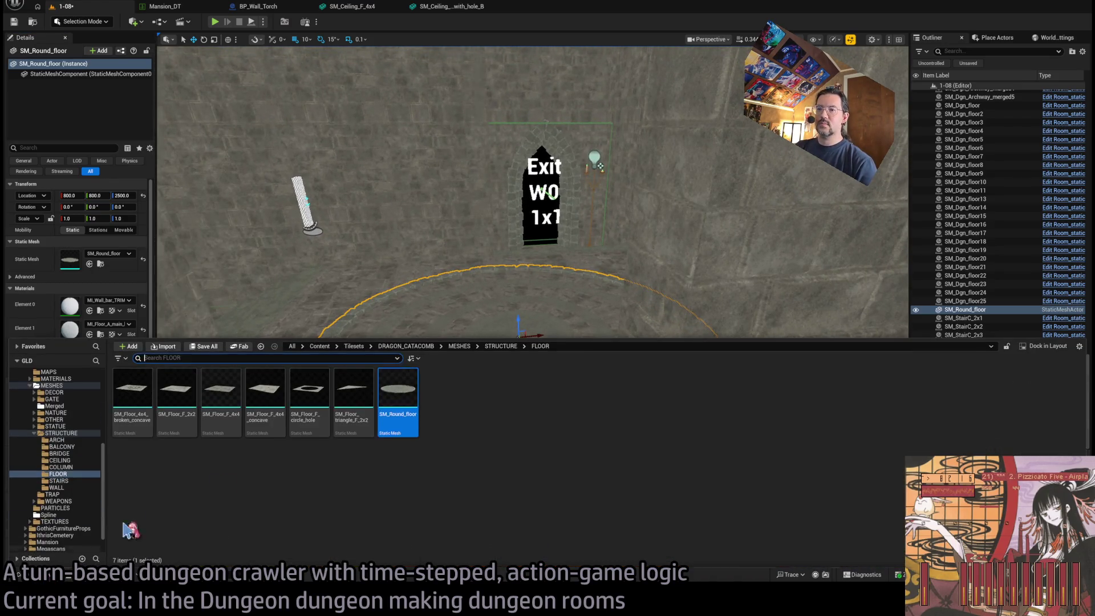
Step: Place a column base piece, then try and cancel a compound pier mesh
{"action": "left_click", "coordinate": [62, 467]}
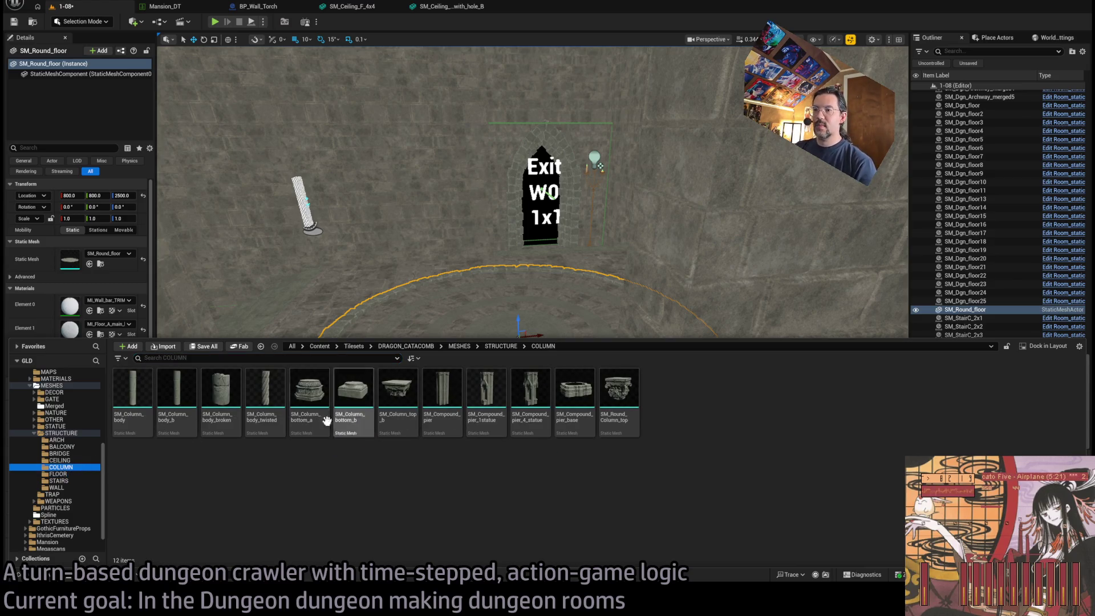
{"action": "mouse_move", "coordinate": [310, 399]}
{"action": "left_mouse_down"}
{"action": "mouse_move", "coordinate": [521, 357]}
{"action": "mouse_move", "coordinate": [516, 320]}
{"action": "left_mouse_up"}
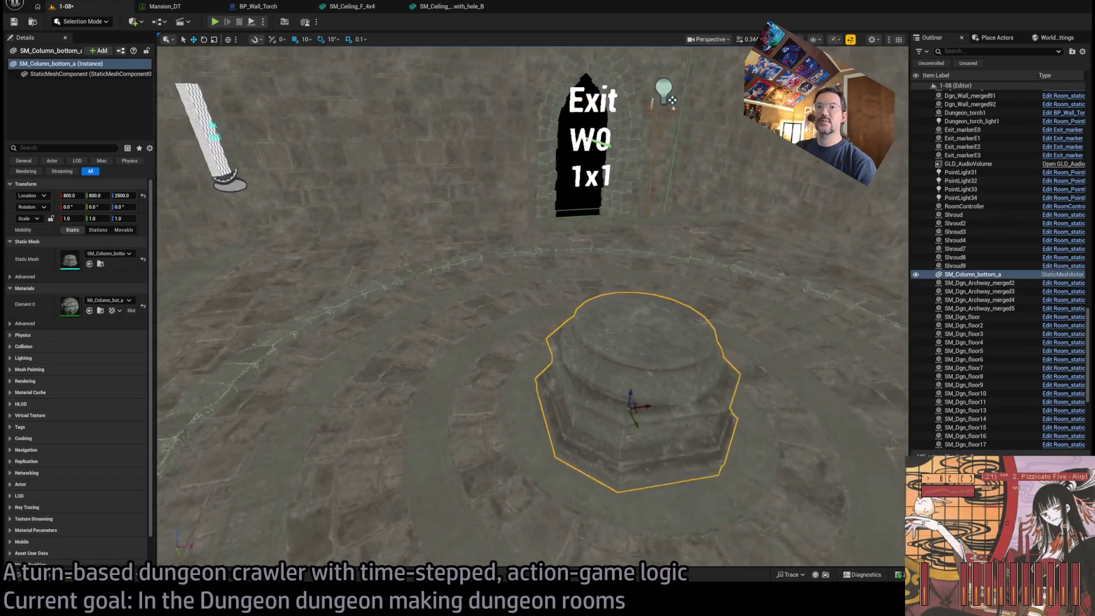
{"action": "left_click", "coordinate": [587, 357]}
{"action": "left_click", "coordinate": [587, 357], "text": "ctrl"}
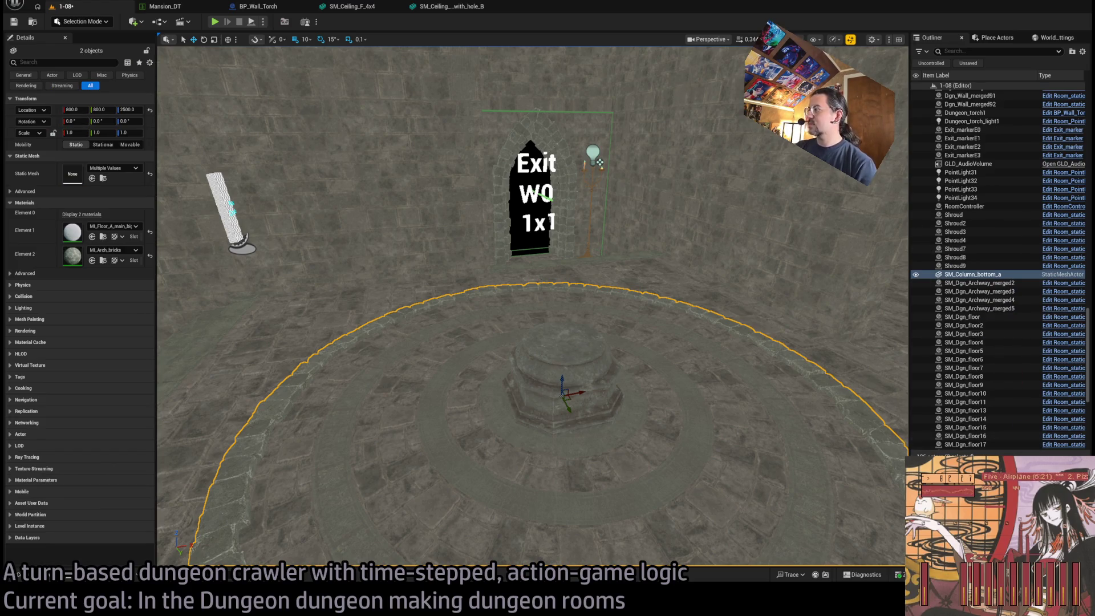
{"action": "left_click", "coordinate": [617, 385]}
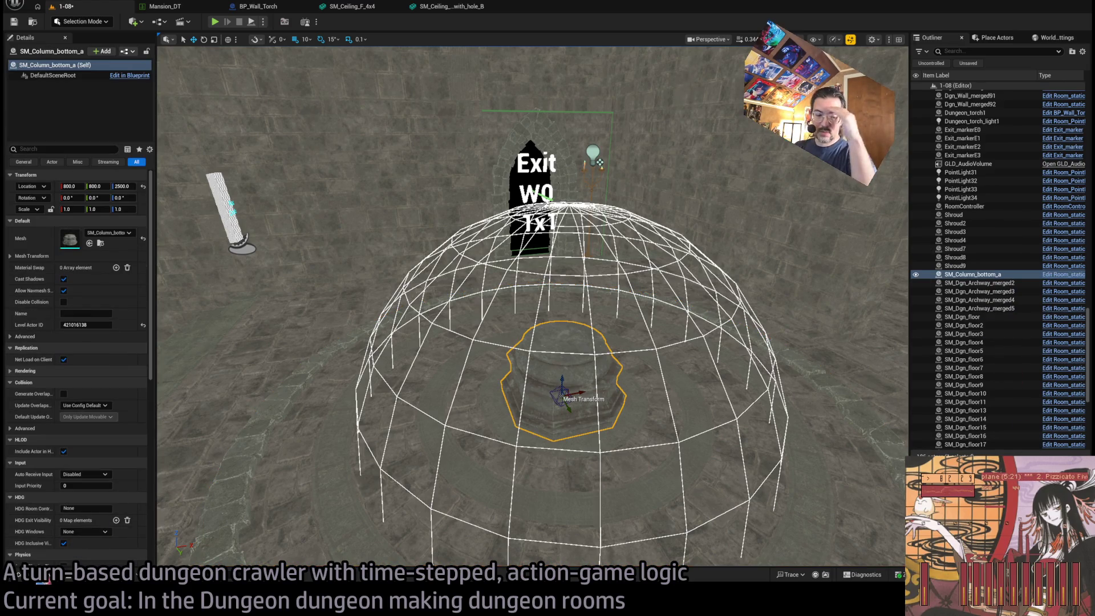
{"action": "key", "text": "ctrl+b"}
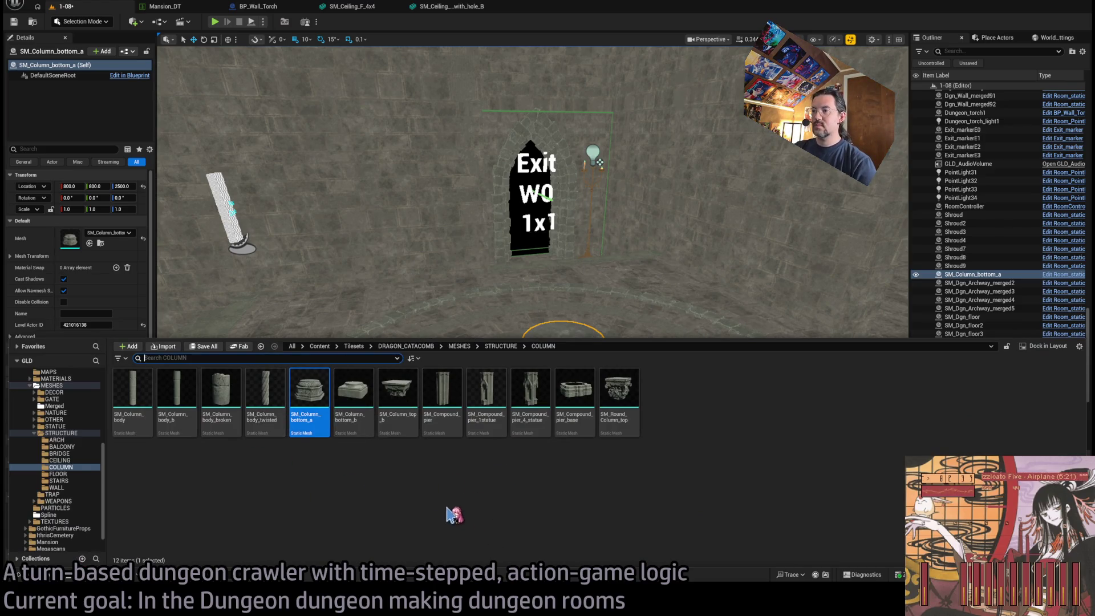
{"action": "left_click_drag", "start_coordinate": [443, 393], "coordinate": [578, 333]}
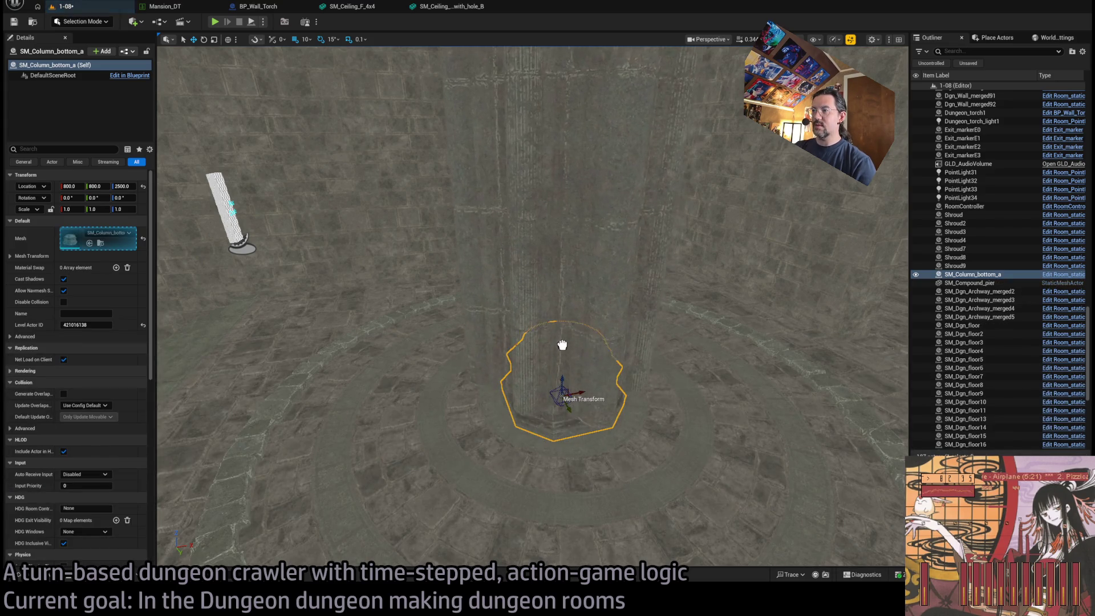
{"action": "key", "text": "Escape"}
{"action": "key", "text": "ctrl+space"}
Step: Stand SM_Column_body_twisted on the base at X 800, Y 800
{"action": "mouse_move", "coordinate": [274, 412]}
{"action": "left_mouse_down"}
{"action": "mouse_move", "coordinate": [543, 320]}
{"action": "mouse_move", "coordinate": [559, 330]}
{"action": "mouse_move", "coordinate": [556, 424]}
{"action": "left_mouse_up"}
{"action": "scroll", "coordinate": [556, 424], "scroll_direction": "down", "scroll_amount": 3}
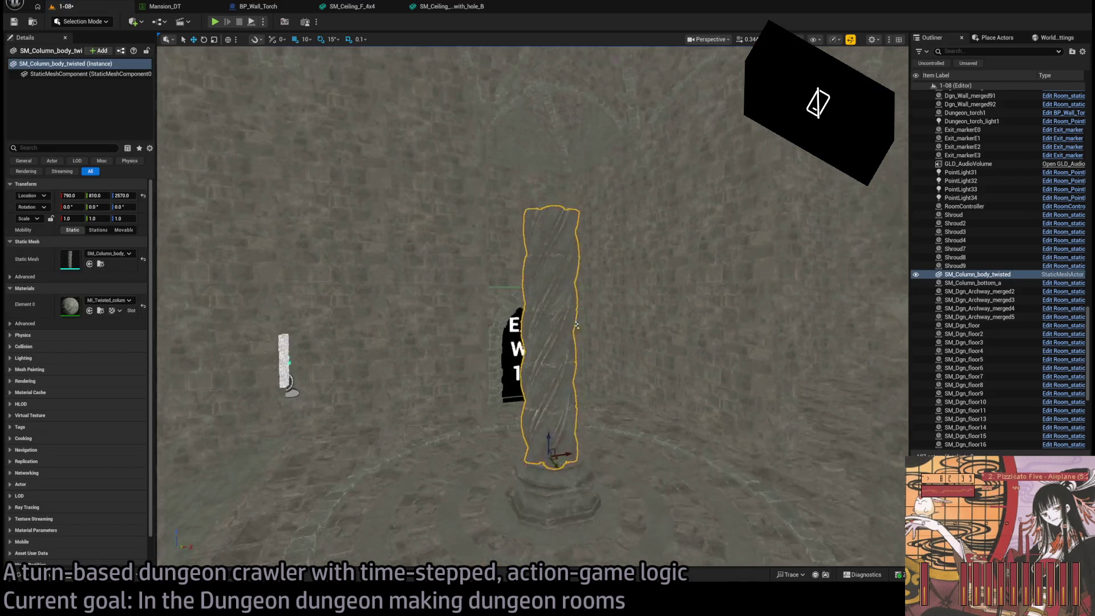
{"action": "scroll", "coordinate": [564, 474], "scroll_direction": "down", "scroll_amount": 3}
{"action": "scroll", "coordinate": [564, 474], "scroll_direction": "down", "scroll_amount": 1}
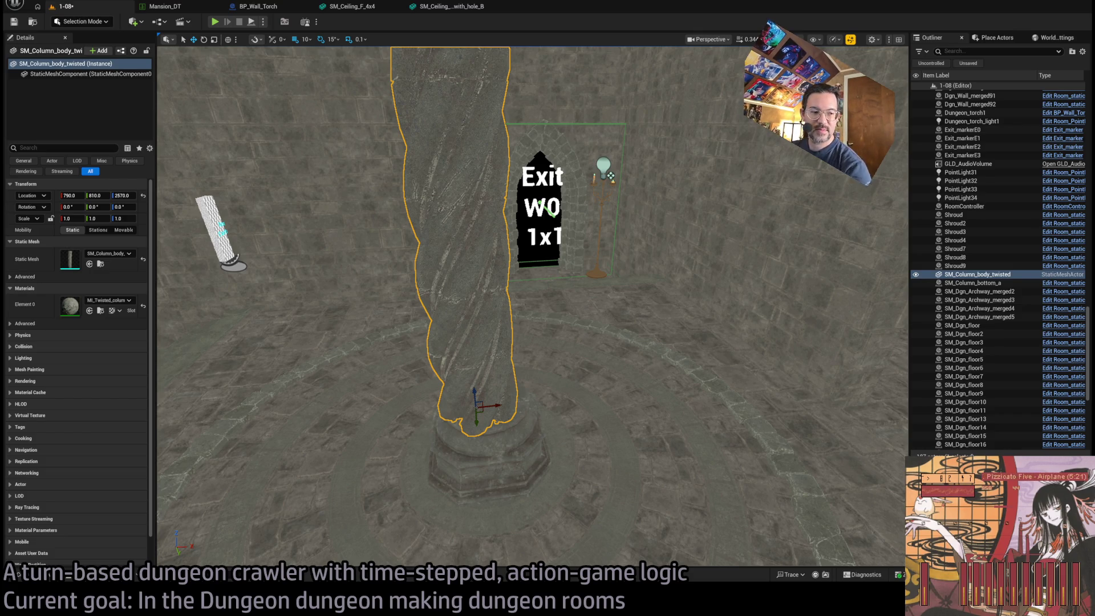
{"action": "scroll", "coordinate": [532, 308], "scroll_direction": "up", "scroll_amount": 5}
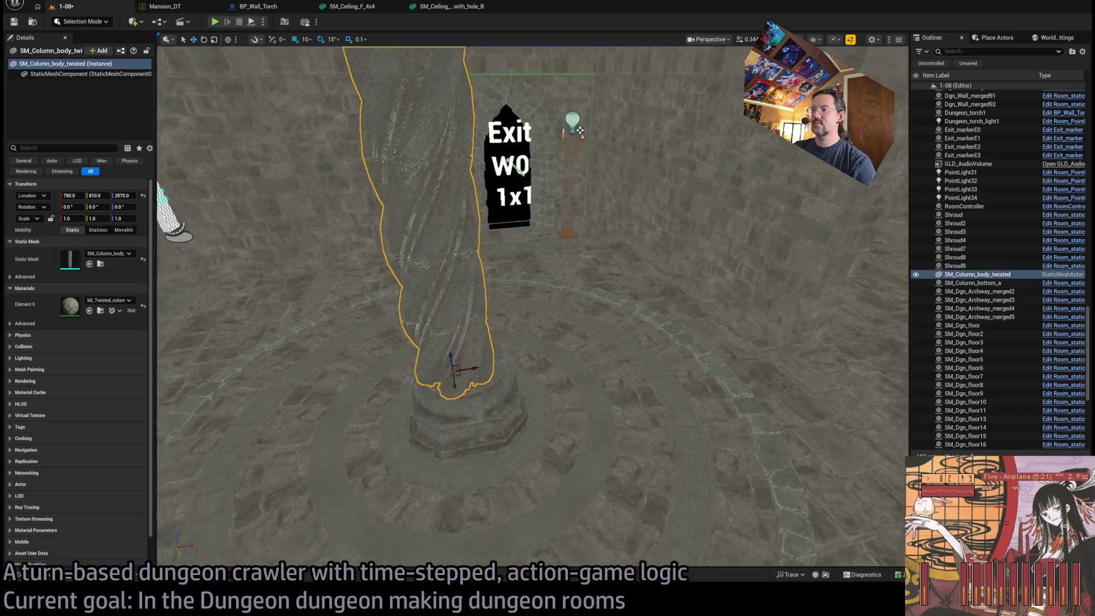
{"action": "left_click_drag", "start_coordinate": [123, 196], "coordinate": [118, 197]}
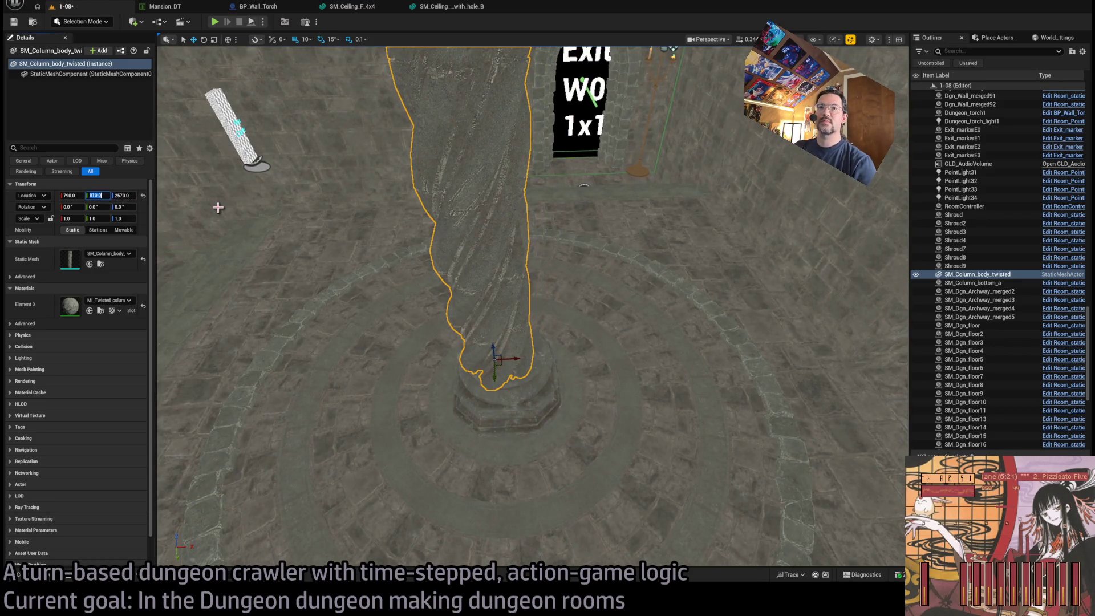
{"action": "type", "text": "800"}
{"action": "key", "text": "Return"}
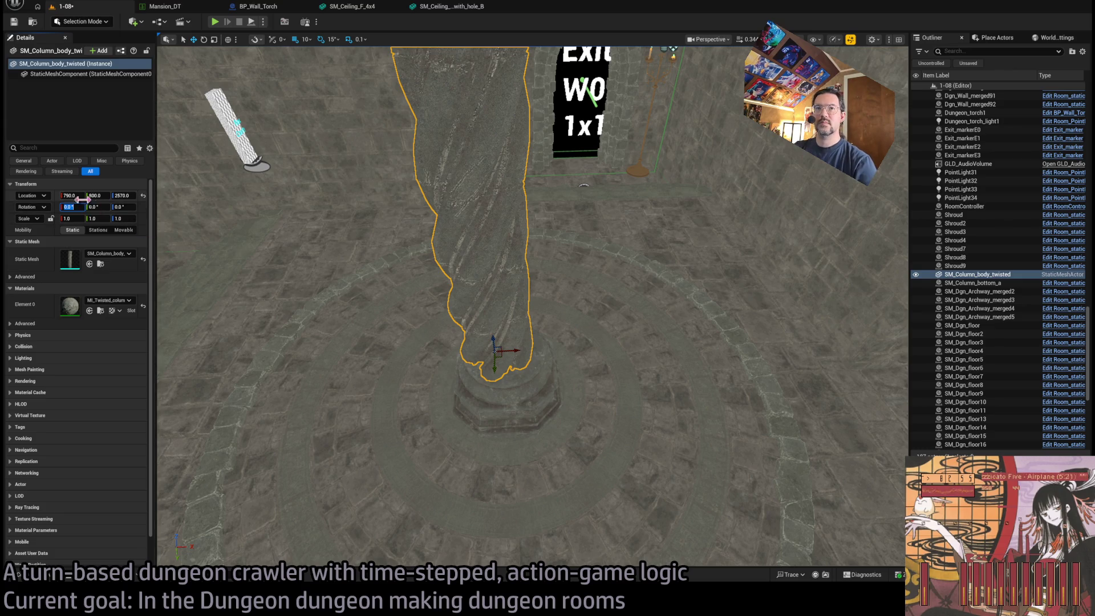
{"action": "type", "text": "800"}
{"action": "key", "text": "Return"}
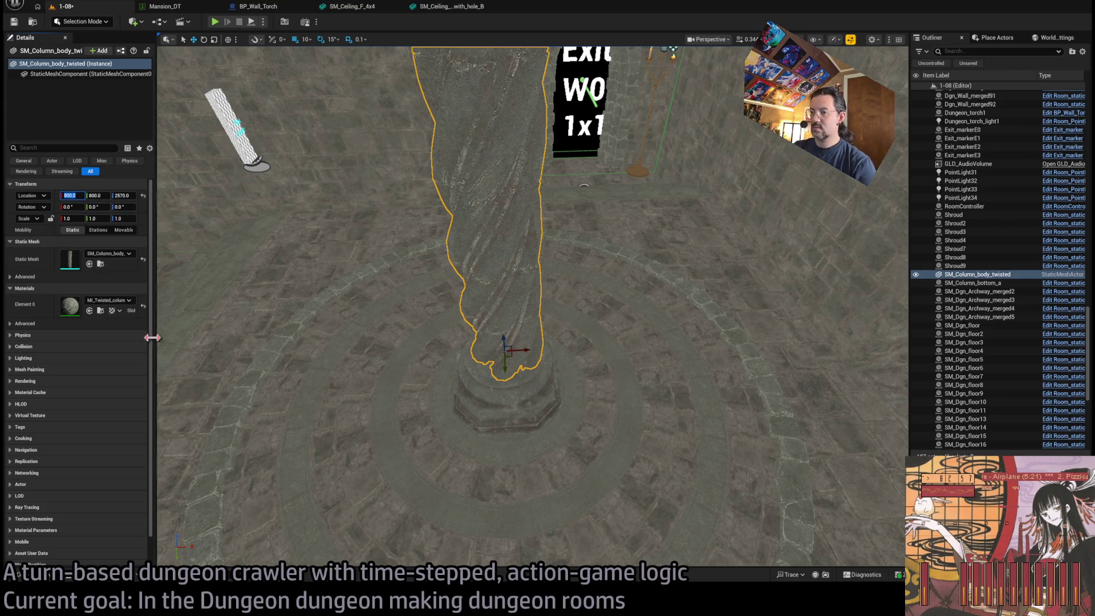
{"action": "key", "text": "f"}
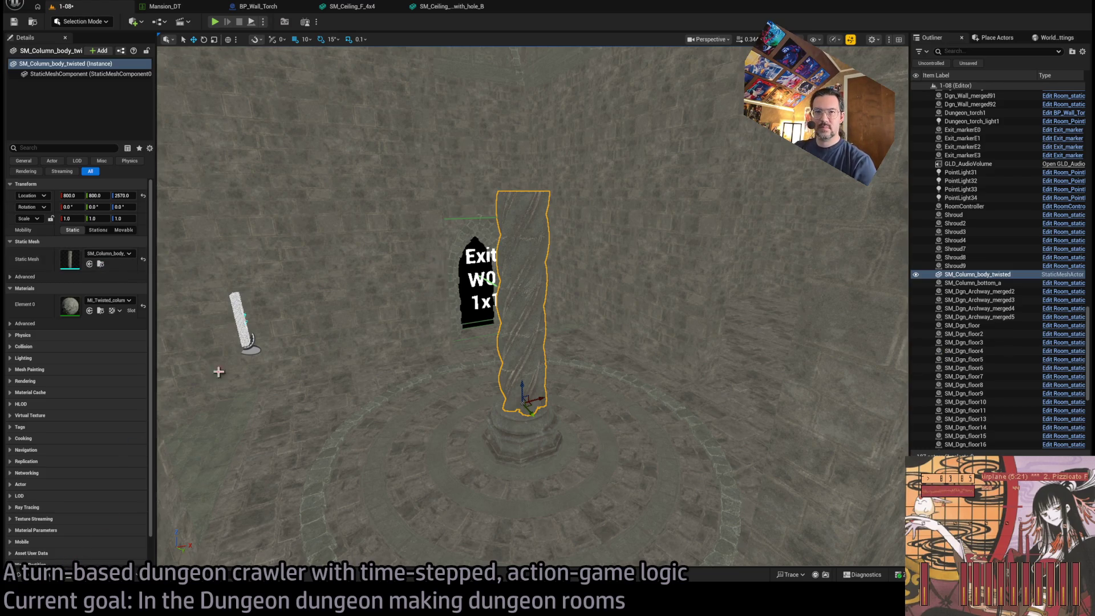
Step: Duplicate the twisted column and raise the copy to Z 2880
{"action": "left_click", "coordinate": [523, 402]}
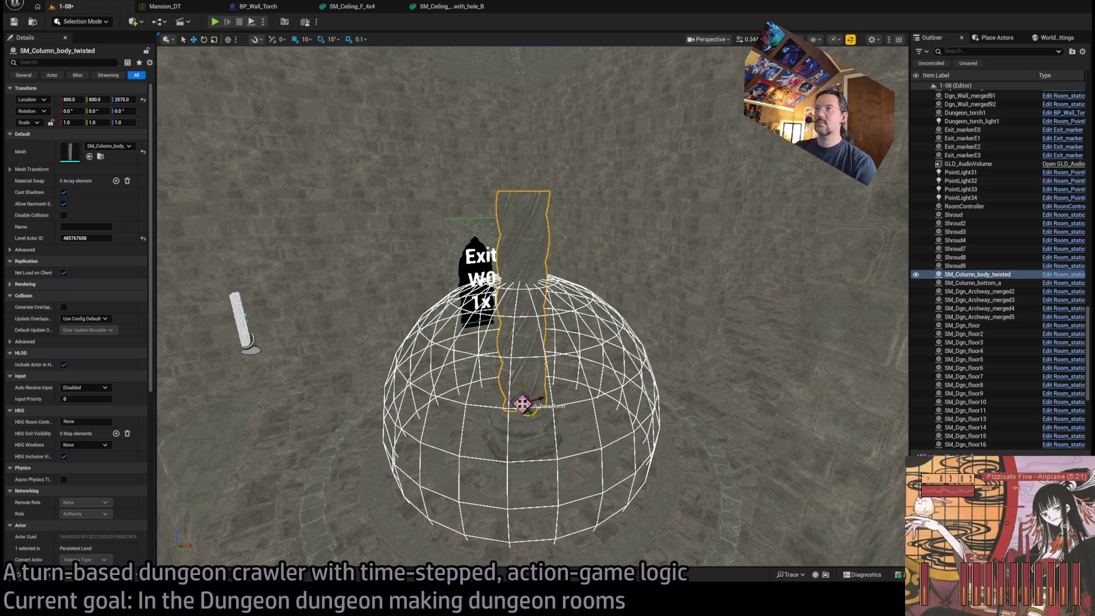
{"action": "left_click_drag", "start_coordinate": [521, 388], "coordinate": [542, 171]}
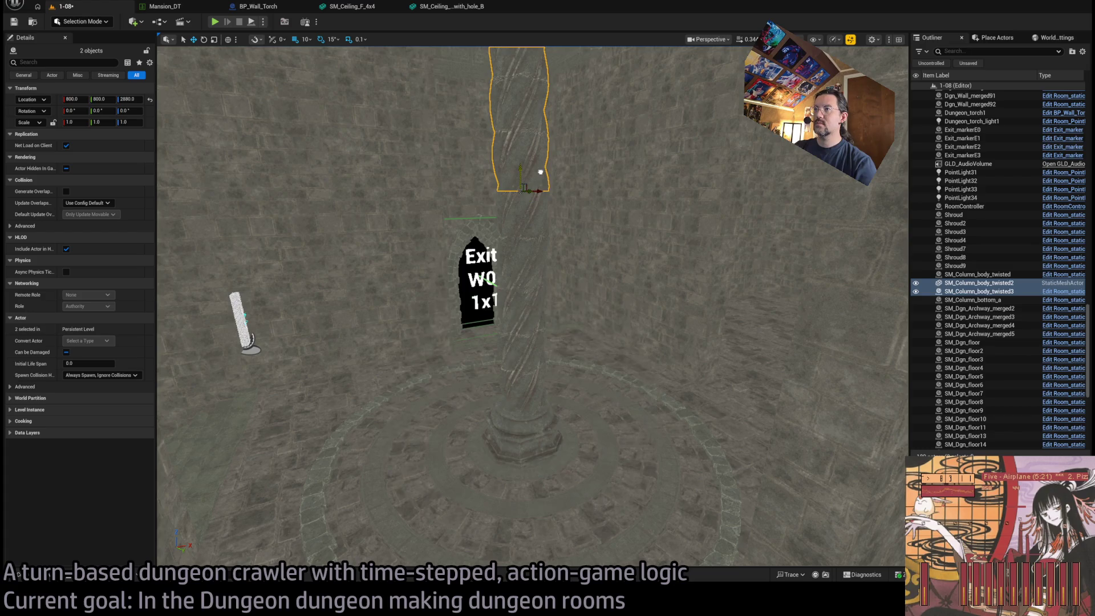
{"action": "left_click_drag", "start_coordinate": [470, 399], "coordinate": [470, 399]}
{"action": "key", "text": "f"}
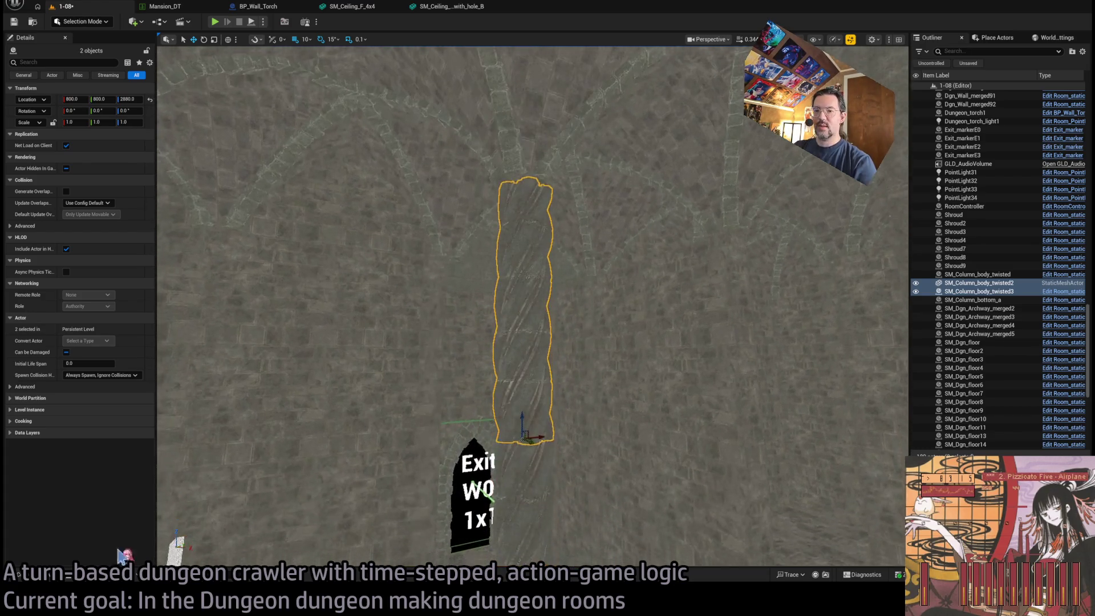
{"action": "key", "text": "ctrl+b"}
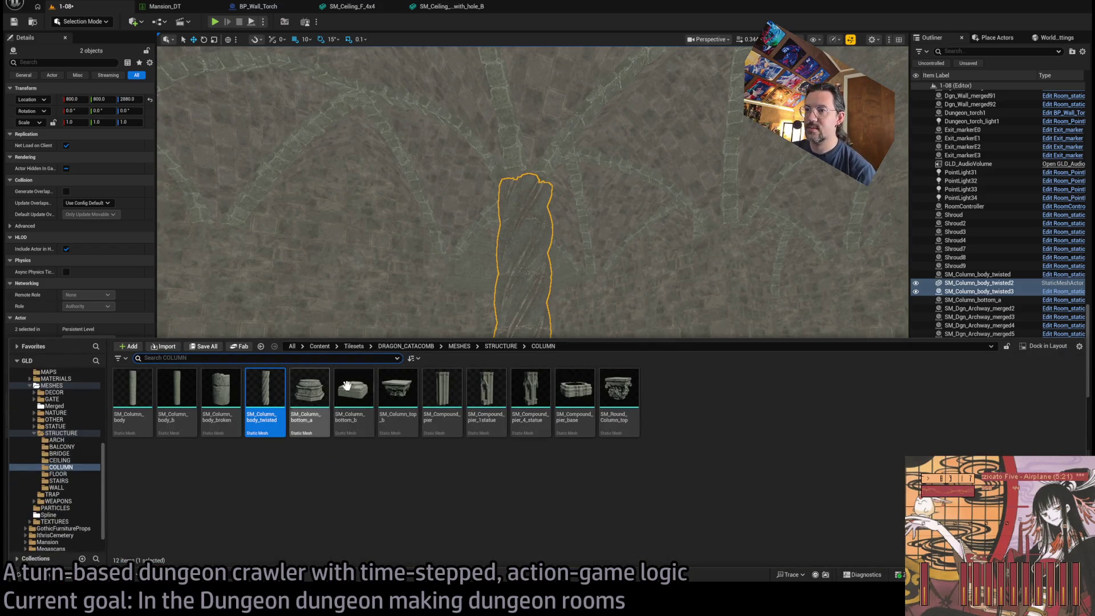
Step: Add another piece atop the stack and swap its mesh to SM_Round_Column_top
{"action": "mouse_move", "coordinate": [266, 399]}
{"action": "left_mouse_down"}
{"action": "mouse_move", "coordinate": [399, 400]}
{"action": "mouse_move", "coordinate": [536, 281]}
{"action": "mouse_move", "coordinate": [521, 420]}
{"action": "mouse_move", "coordinate": [527, 210]}
{"action": "left_mouse_up"}
{"action": "key", "text": "ctrl+z"}
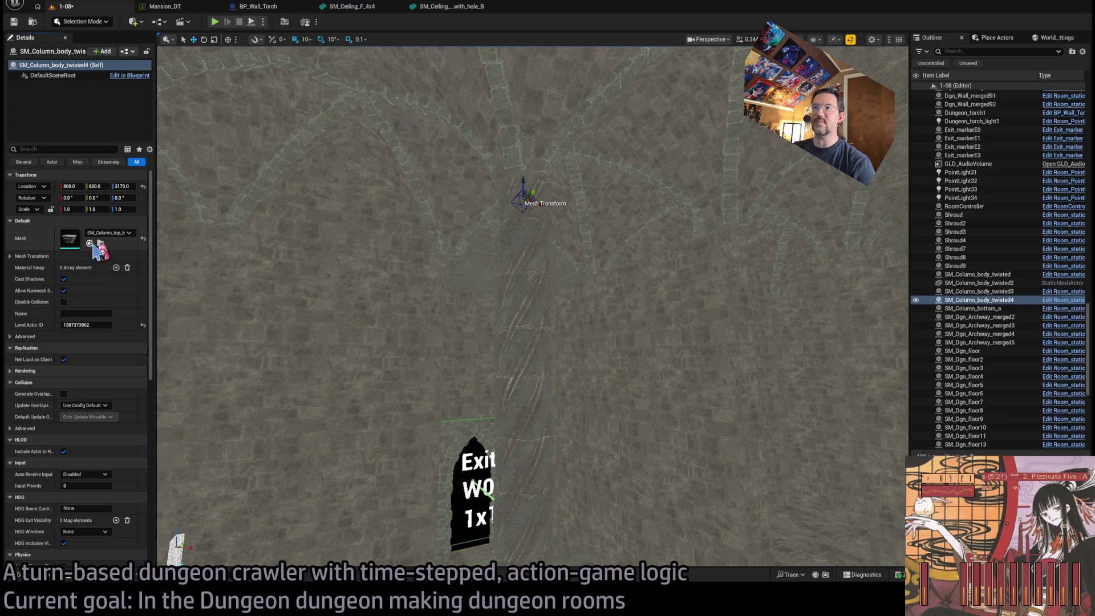
{"action": "scroll", "coordinate": [468, 219], "scroll_direction": "up", "scroll_amount": 1}
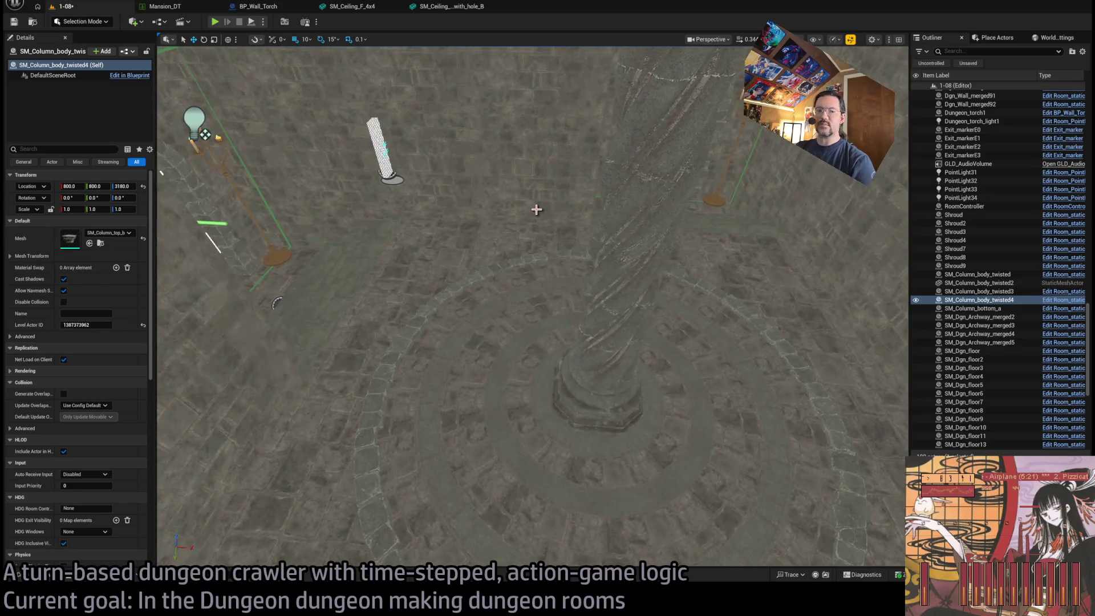
{"action": "left_click", "coordinate": [977, 275]}
{"action": "left_click", "coordinate": [43, 576]}
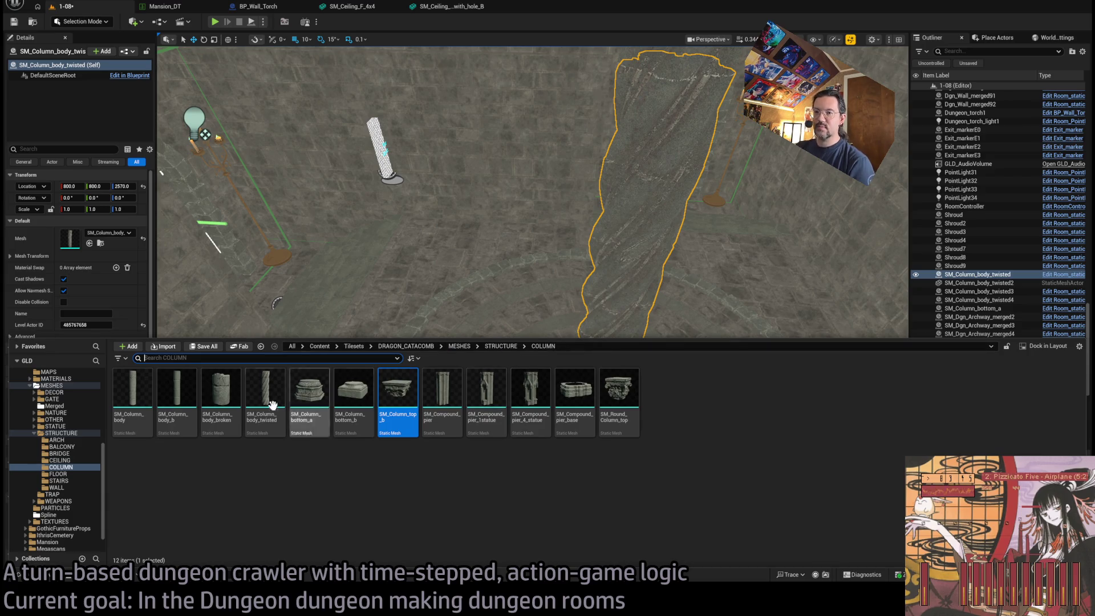
{"action": "scroll", "coordinate": [480, 302], "scroll_direction": "down", "scroll_amount": 5}
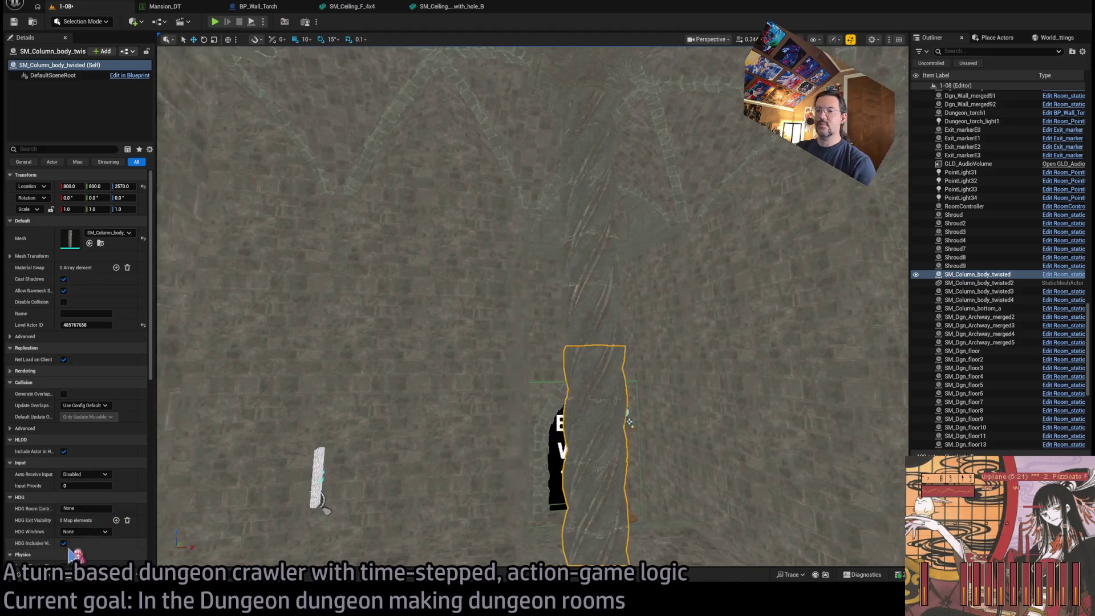
{"action": "left_click", "coordinate": [42, 576]}
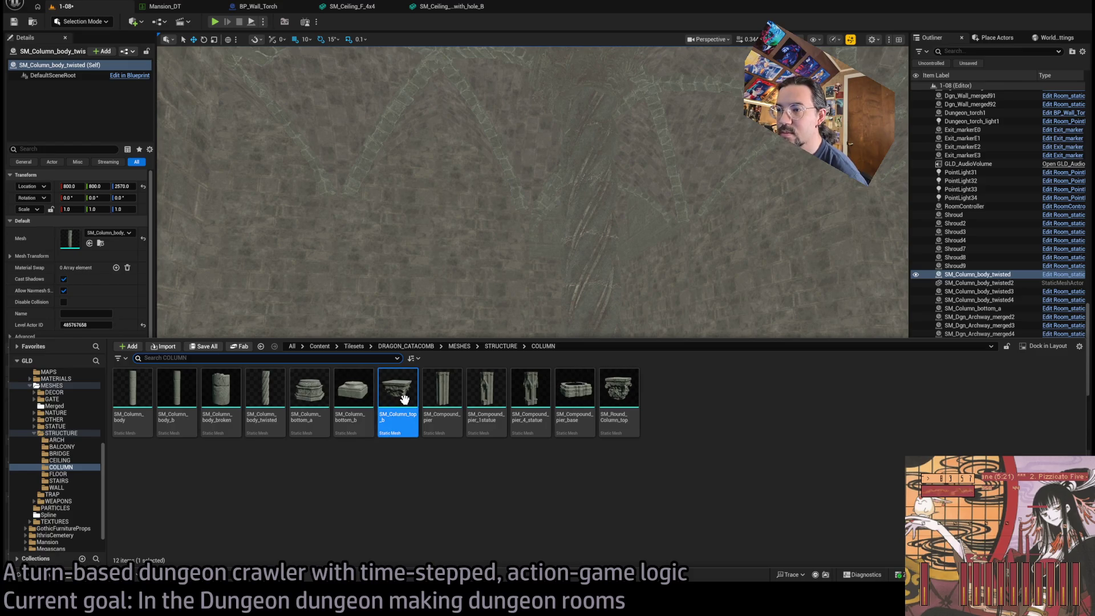
{"action": "left_click", "coordinate": [601, 391]}
{"action": "key", "text": "ctrl+space"}
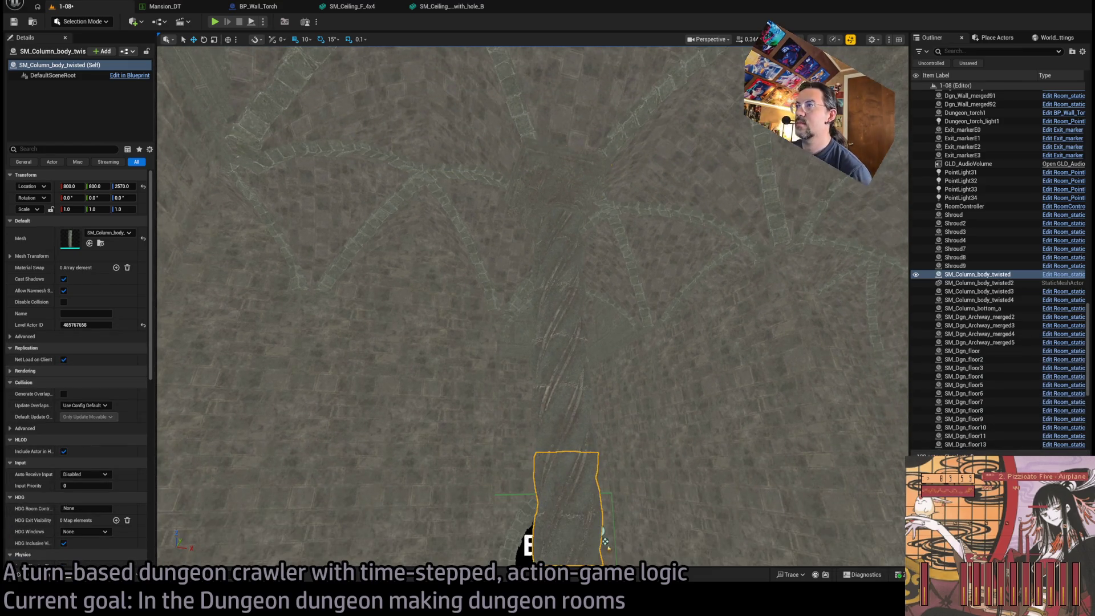
Step: Rename the top piece SM_Column_top and lower it to Z 3150
{"action": "left_click", "coordinate": [998, 300]}
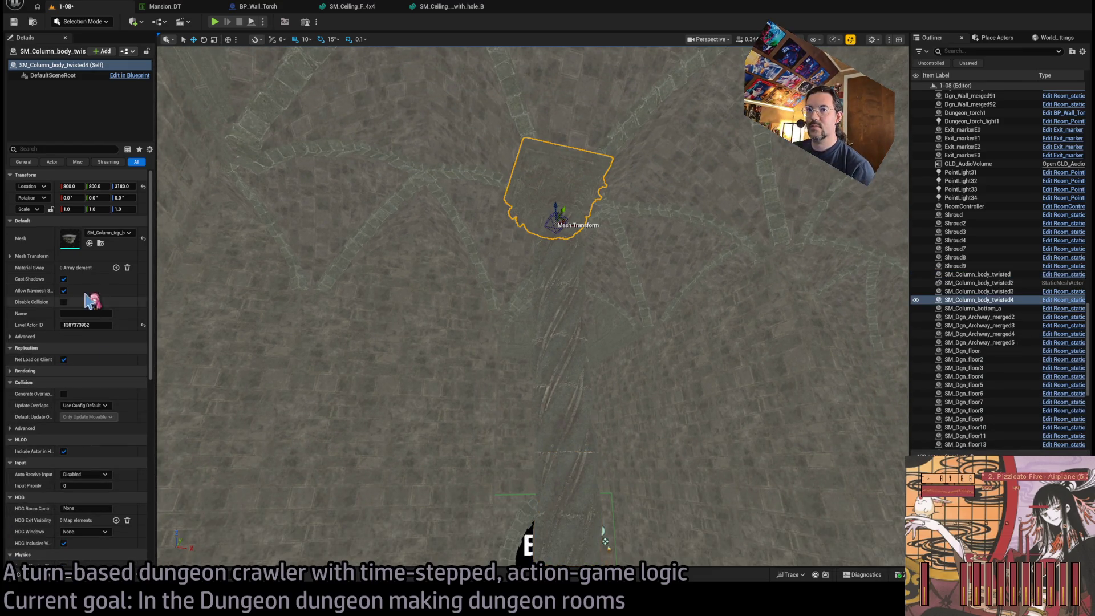
{"action": "left_click", "coordinate": [989, 300]}
{"action": "left_click_drag", "start_coordinate": [983, 300], "coordinate": [1056, 305]}
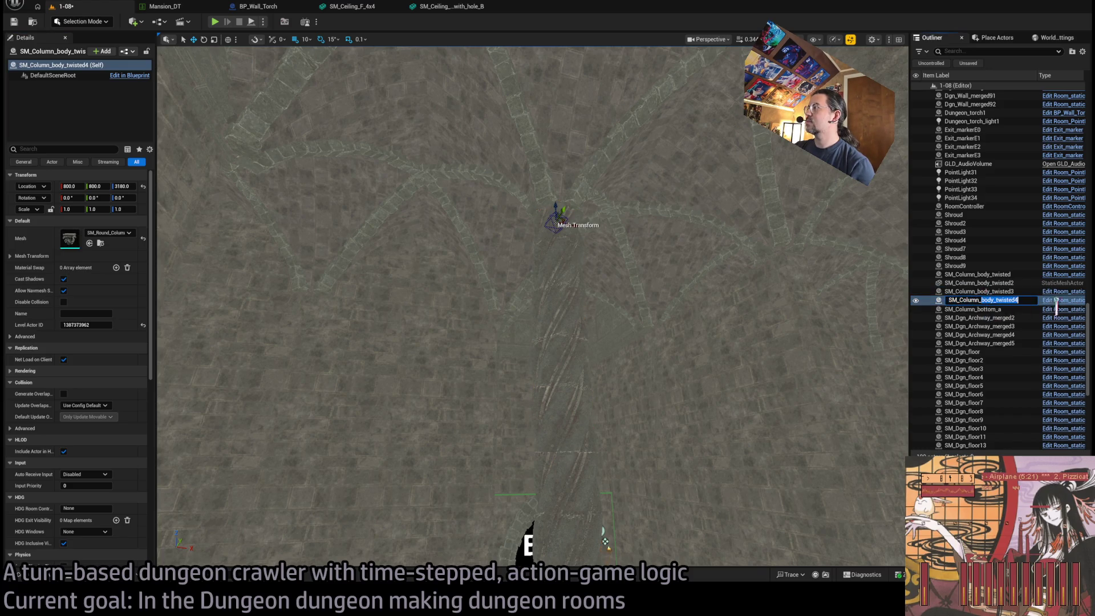
{"action": "type", "text": "SM_Column_top"}
{"action": "key", "text": "Return"}
{"action": "double_click", "coordinate": [1083, 309]}
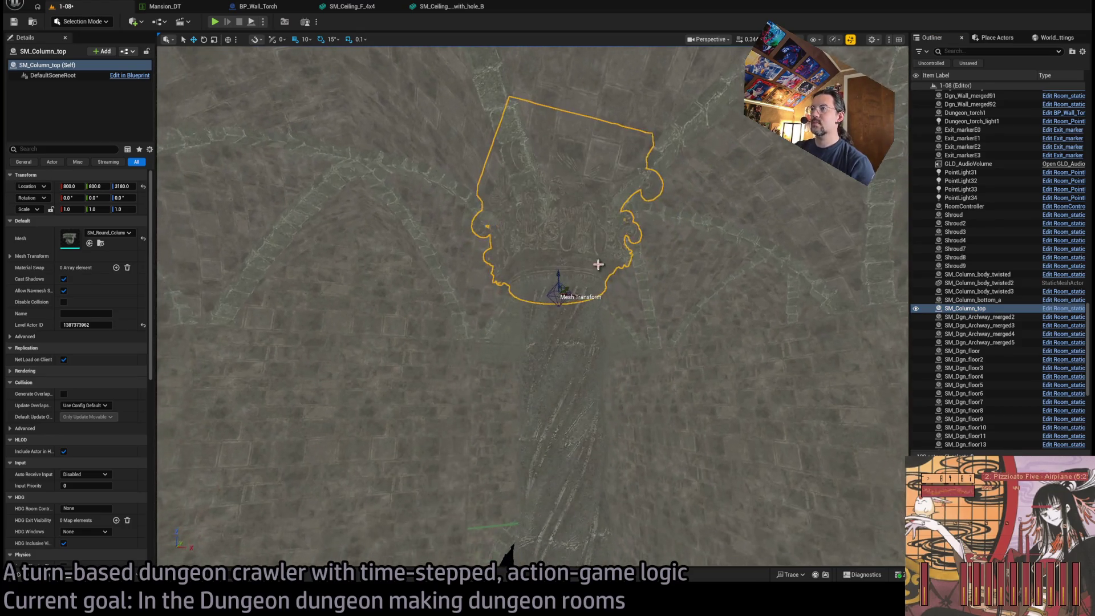
{"action": "left_click_drag", "start_coordinate": [560, 268], "coordinate": [560, 311]}
{"action": "left_click_drag", "start_coordinate": [644, 342], "coordinate": [685, 372]}
{"action": "left_click", "coordinate": [684, 372]}
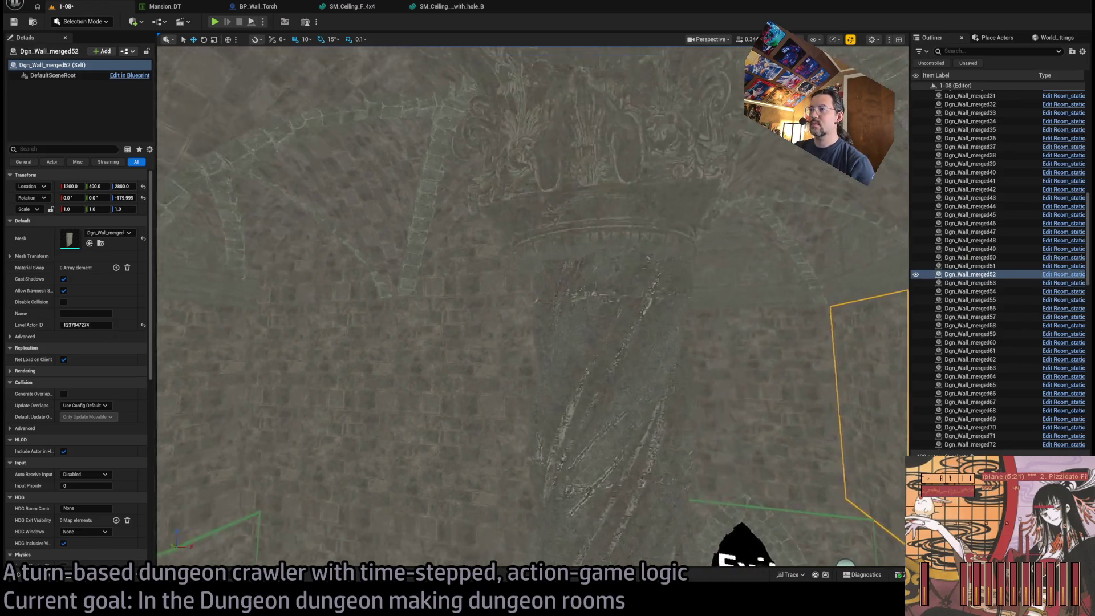
Step: Place a plain column shaft in the room near the exit doors
{"action": "mouse_move", "coordinate": [740, 422]}
{"action": "left_mouse_down"}
{"action": "mouse_move", "coordinate": [631, 279]}
{"action": "mouse_move", "coordinate": [660, 359]}
{"action": "left_mouse_up"}
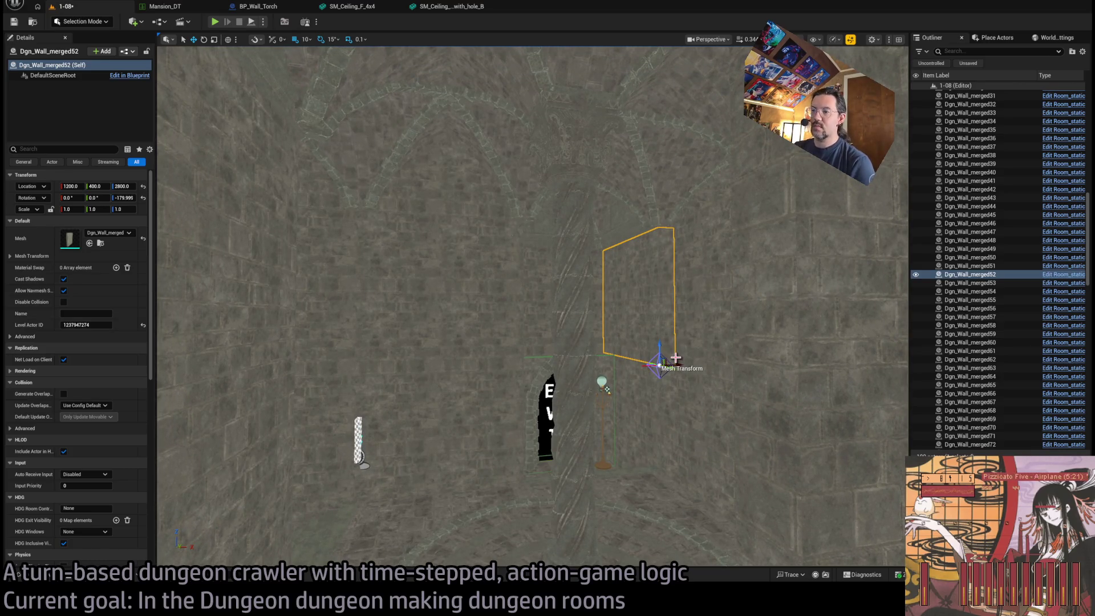
{"action": "mouse_move", "coordinate": [675, 358]}
{"action": "left_mouse_down"}
{"action": "mouse_move", "coordinate": [662, 311]}
{"action": "mouse_move", "coordinate": [625, 424]}
{"action": "left_mouse_up"}
{"action": "left_click", "coordinate": [103, 566]}
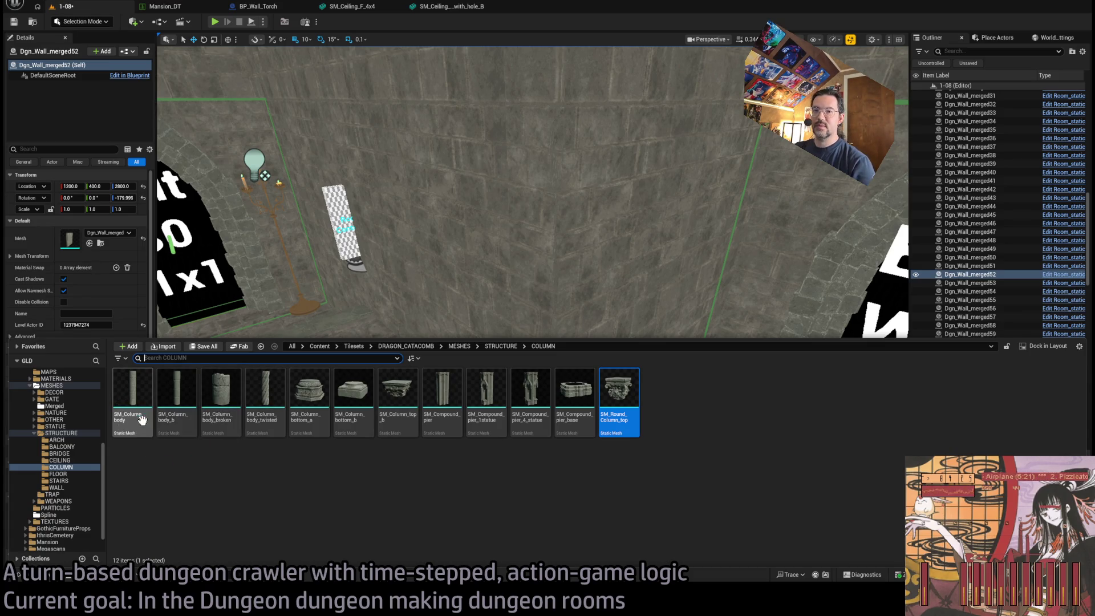
{"action": "mouse_move", "coordinate": [133, 420]}
{"action": "left_mouse_down"}
{"action": "mouse_move", "coordinate": [137, 399]}
{"action": "mouse_move", "coordinate": [404, 435]}
{"action": "mouse_move", "coordinate": [425, 451]}
{"action": "left_mouse_up"}
Step: Assign SM_Column_body_b to the column and move it to 800, 400
{"action": "left_click", "coordinate": [64, 578]}
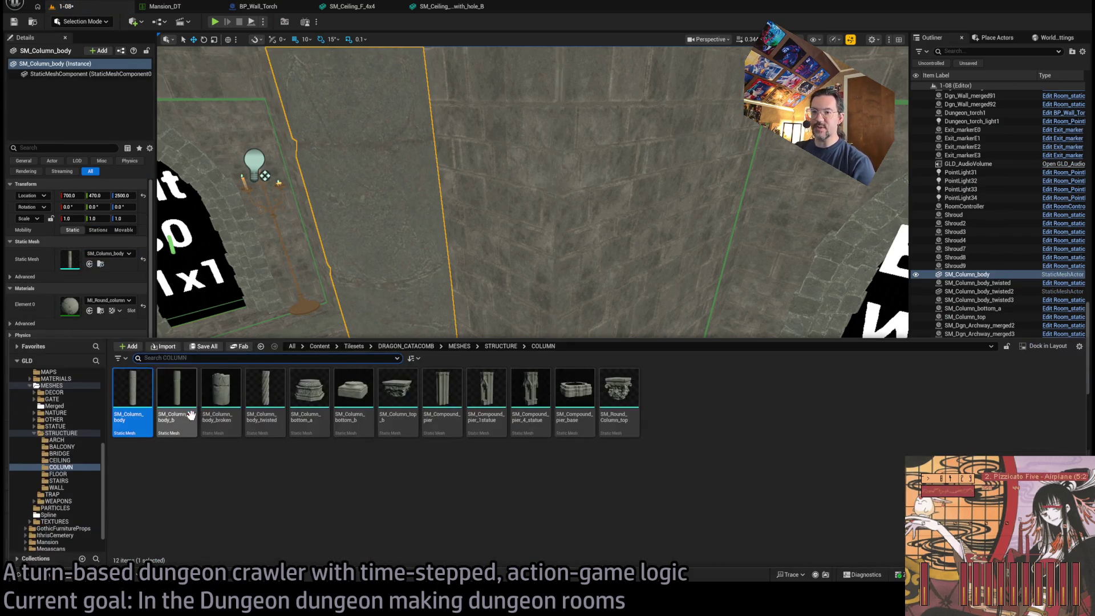
{"action": "key", "text": "f"}
{"action": "left_click", "coordinate": [89, 264]}
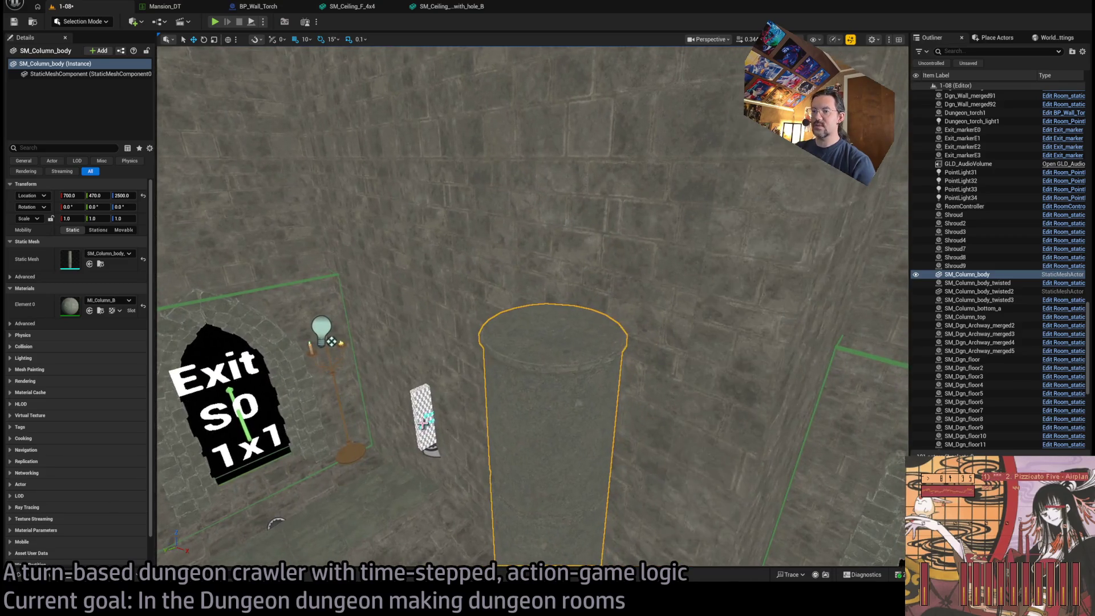
{"action": "key", "text": "ctrl+space"}
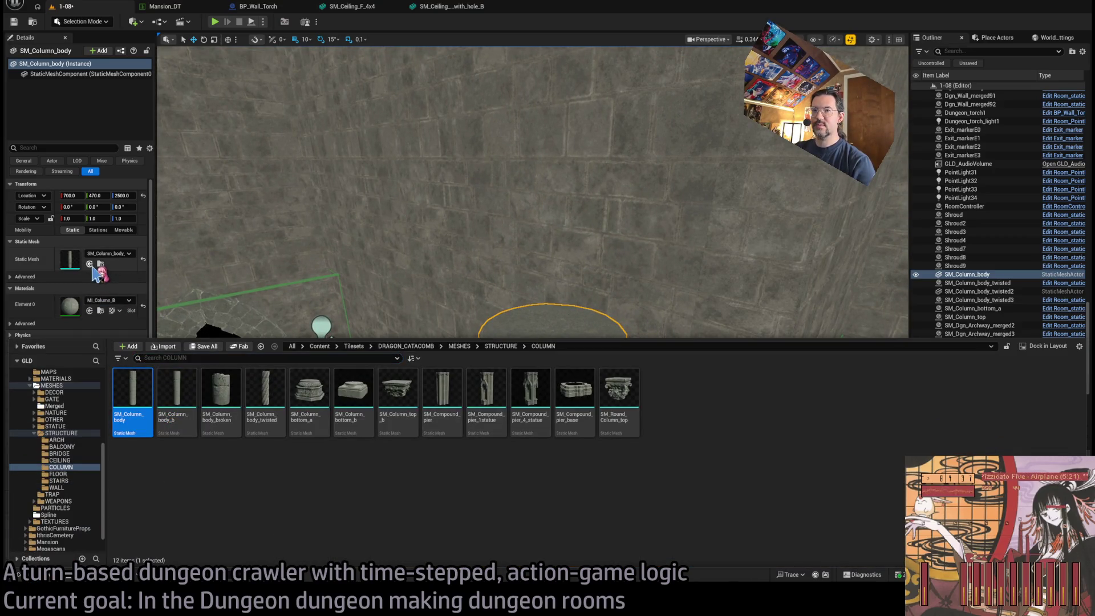
{"action": "left_click", "coordinate": [89, 264]}
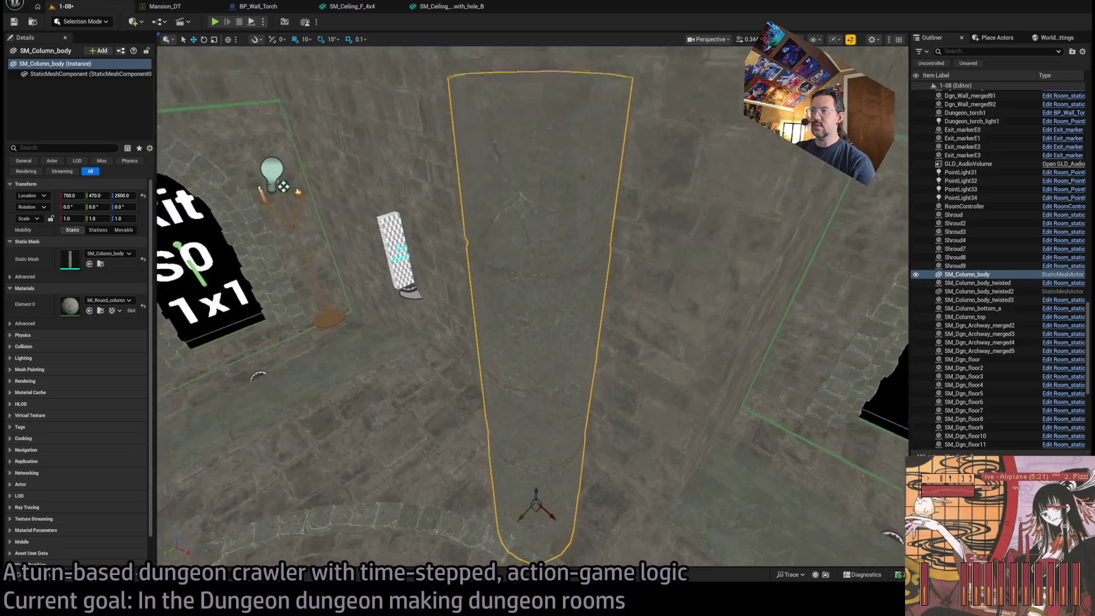
{"action": "key", "text": "ctrl+space"}
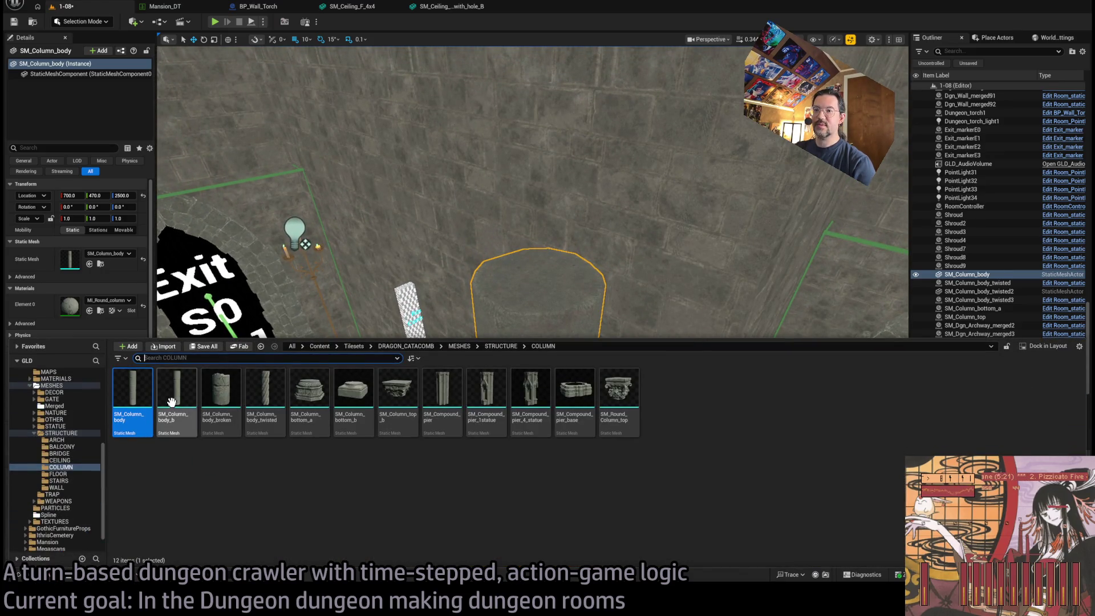
{"action": "left_click", "coordinate": [186, 408]}
{"action": "left_click", "coordinate": [89, 264]}
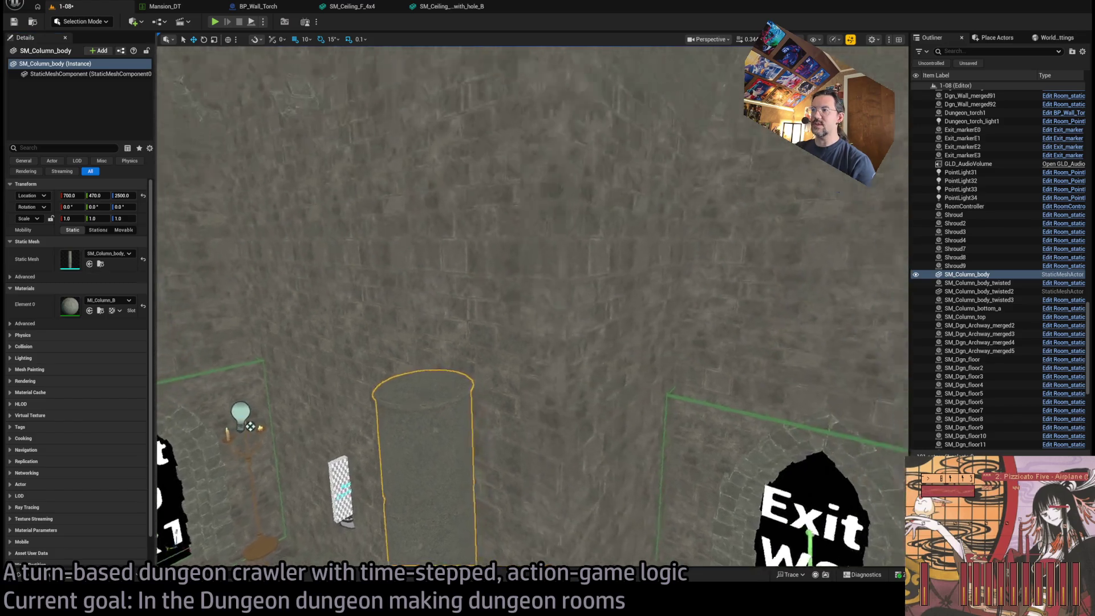
{"action": "mouse_move", "coordinate": [513, 337]}
{"action": "left_mouse_down"}
{"action": "mouse_move", "coordinate": [585, 341]}
{"action": "mouse_move", "coordinate": [597, 324]}
{"action": "left_mouse_up"}
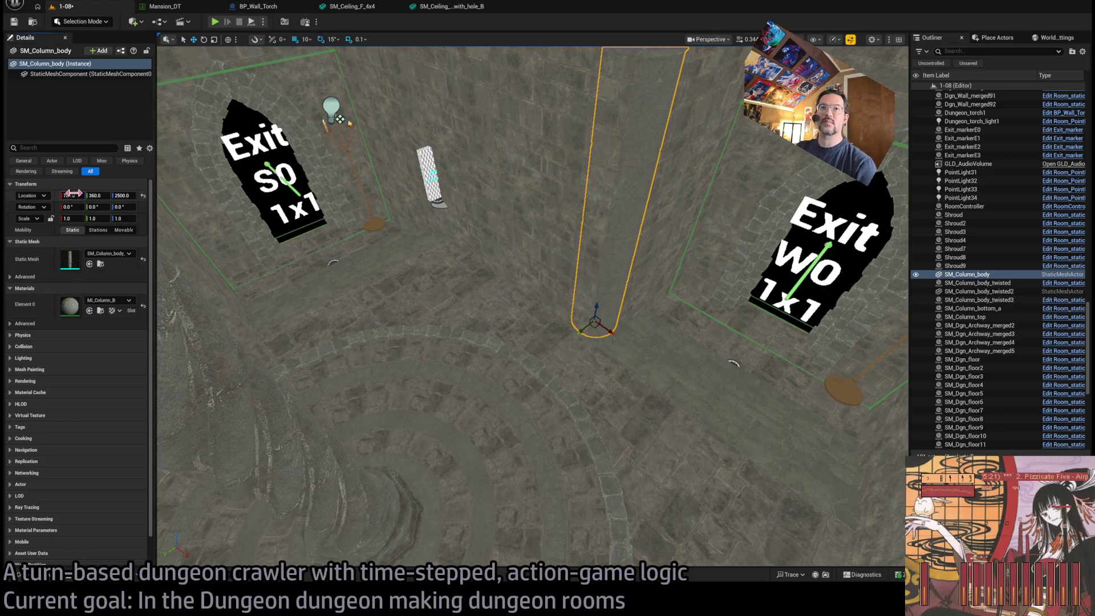
{"action": "key", "text": "f"}
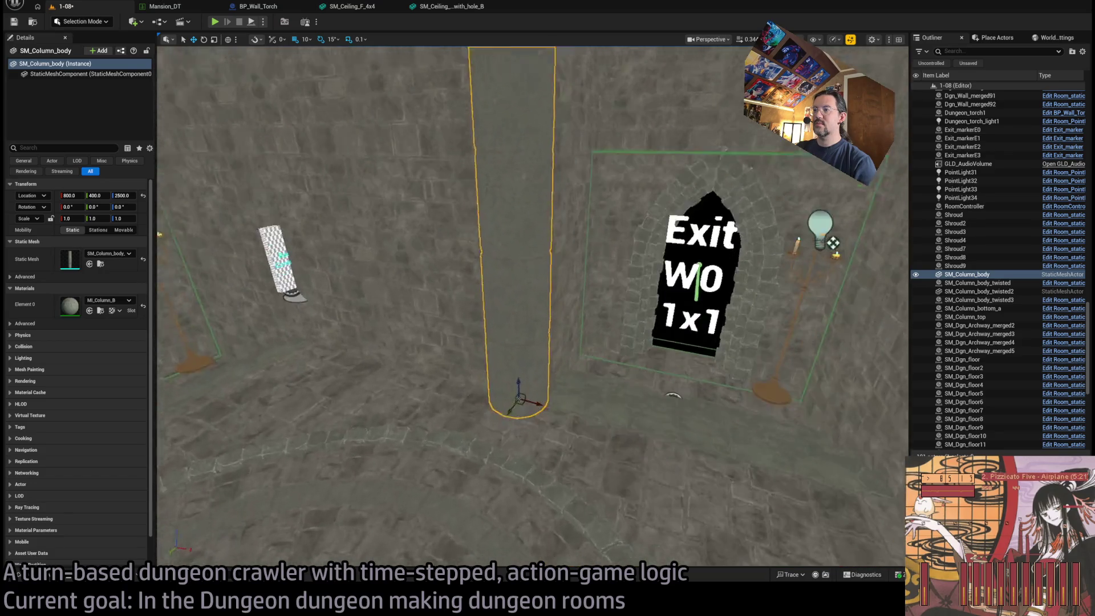
Step: Make the column Stationary, scale it 1.25, 1.25, 1.75, and open SM_Column_body_b for editing
{"action": "left_click", "coordinate": [98, 230]}
{"action": "left_click_drag", "start_coordinate": [73, 222], "coordinate": [83, 222]}
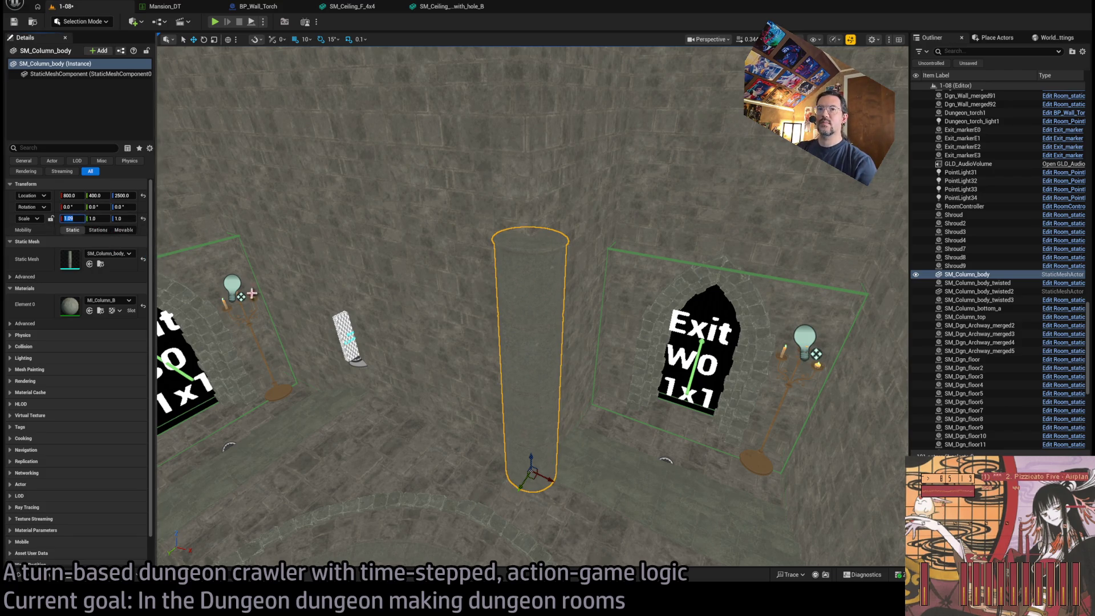
{"action": "type", "text": "1.25"}
{"action": "key", "text": "Tab"}
{"action": "type", "text": "1"}
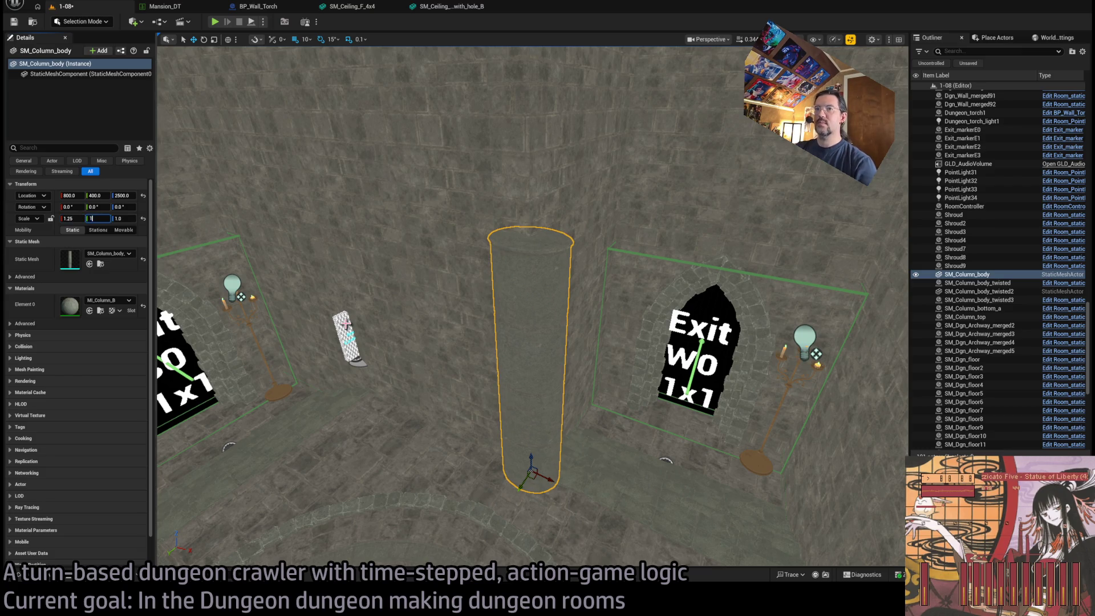
{"action": "key", "text": "Return"}
{"action": "mouse_move", "coordinate": [345, 324]}
{"action": "left_mouse_down"}
{"action": "mouse_move", "coordinate": [371, 319]}
{"action": "mouse_move", "coordinate": [394, 239]}
{"action": "mouse_move", "coordinate": [426, 339]}
{"action": "left_mouse_up"}
{"action": "mouse_move", "coordinate": [120, 217]}
{"action": "left_mouse_down"}
{"action": "mouse_move", "coordinate": [133, 217]}
{"action": "mouse_move", "coordinate": [120, 218]}
{"action": "left_mouse_up"}
{"action": "left_click", "coordinate": [120, 217]}
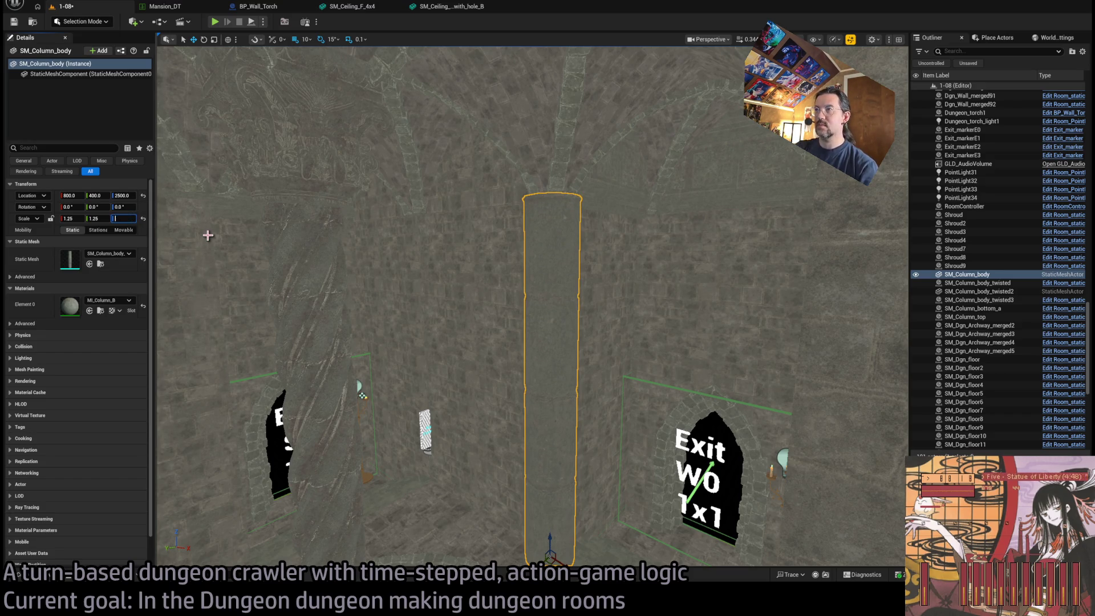
{"action": "type", "text": "1.75"}
{"action": "key", "text": "Return"}
{"action": "mouse_move", "coordinate": [207, 235]}
{"action": "left_mouse_down"}
{"action": "mouse_move", "coordinate": [208, 208]}
{"action": "mouse_move", "coordinate": [207, 282]}
{"action": "left_mouse_up"}
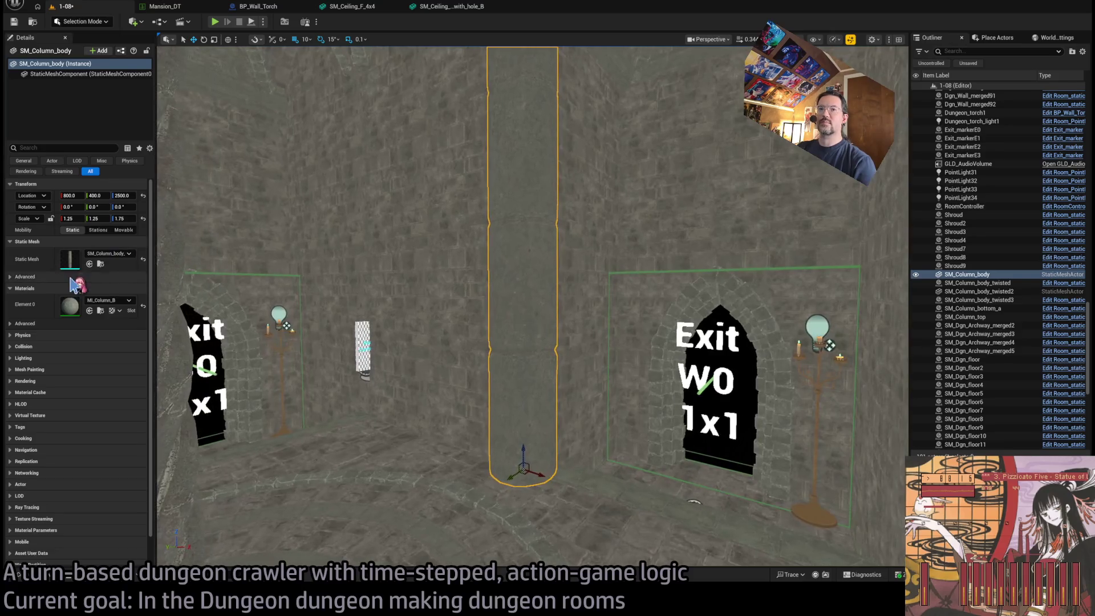
{"action": "double_click", "coordinate": [75, 265]}
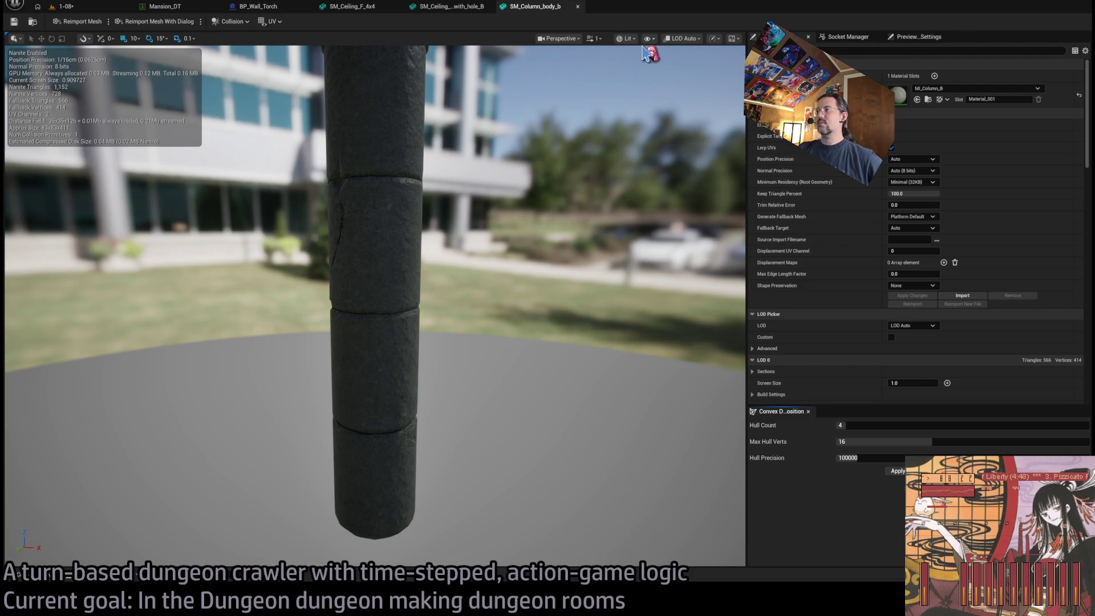
Step: Close the SM_Column_body_b, ceiling-with-hole and SM_Ceiling_F_4x4 editors and return to level 1-08
{"action": "mouse_move", "coordinate": [647, 211]}
{"action": "left_mouse_down"}
{"action": "mouse_move", "coordinate": [548, 228]}
{"action": "mouse_move", "coordinate": [547, 297]}
{"action": "mouse_move", "coordinate": [496, 91]}
{"action": "mouse_move", "coordinate": [445, 8]}
{"action": "left_mouse_up"}
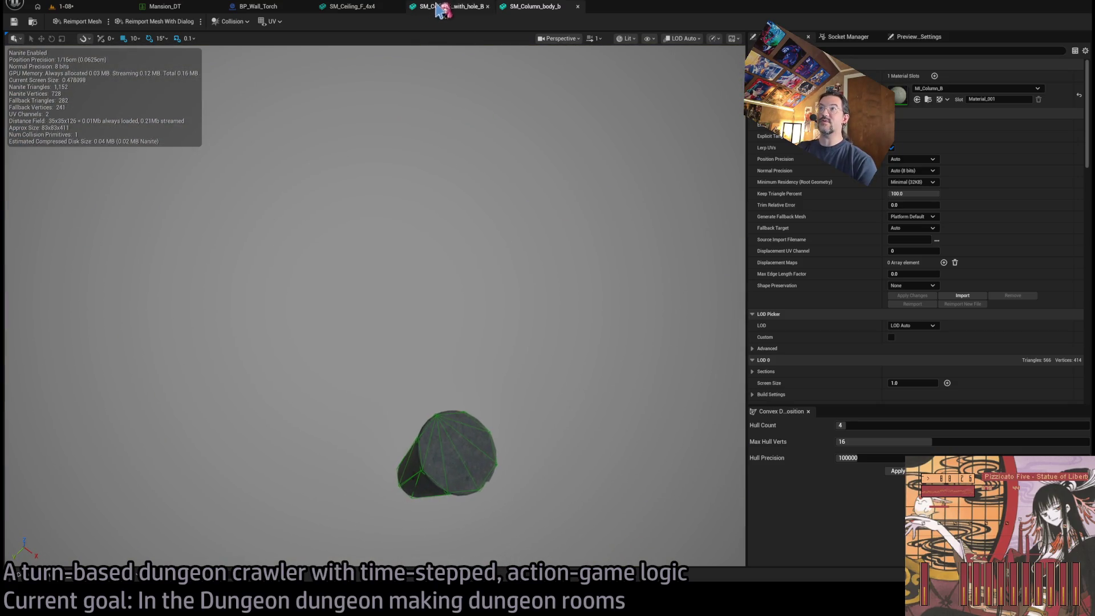
{"action": "middle_click", "coordinate": [516, 13]}
{"action": "middle_click", "coordinate": [445, 16]}
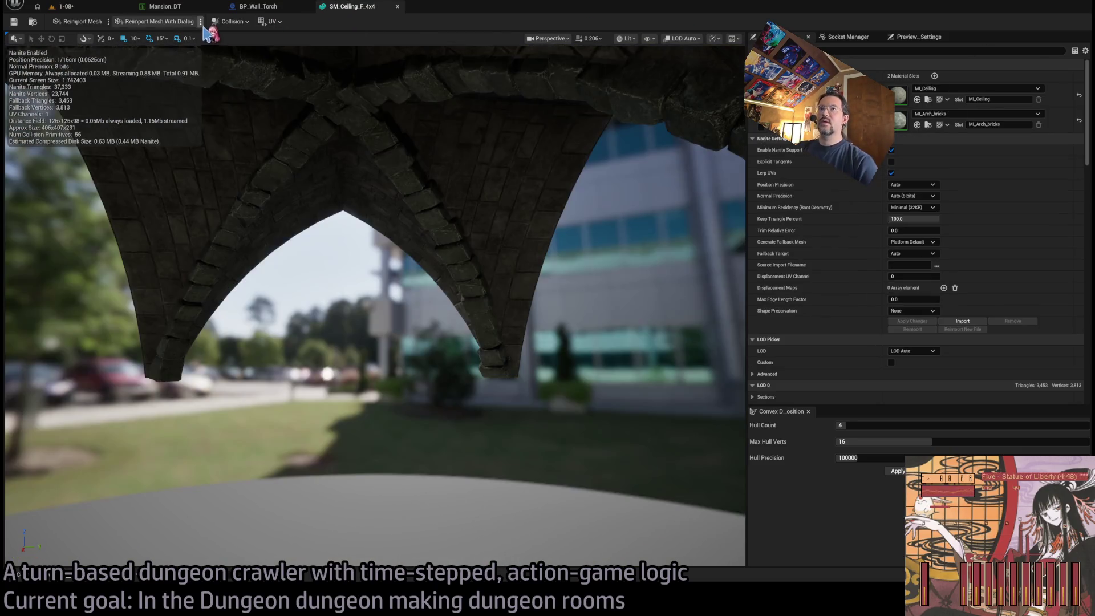
{"action": "middle_click", "coordinate": [342, 11]}
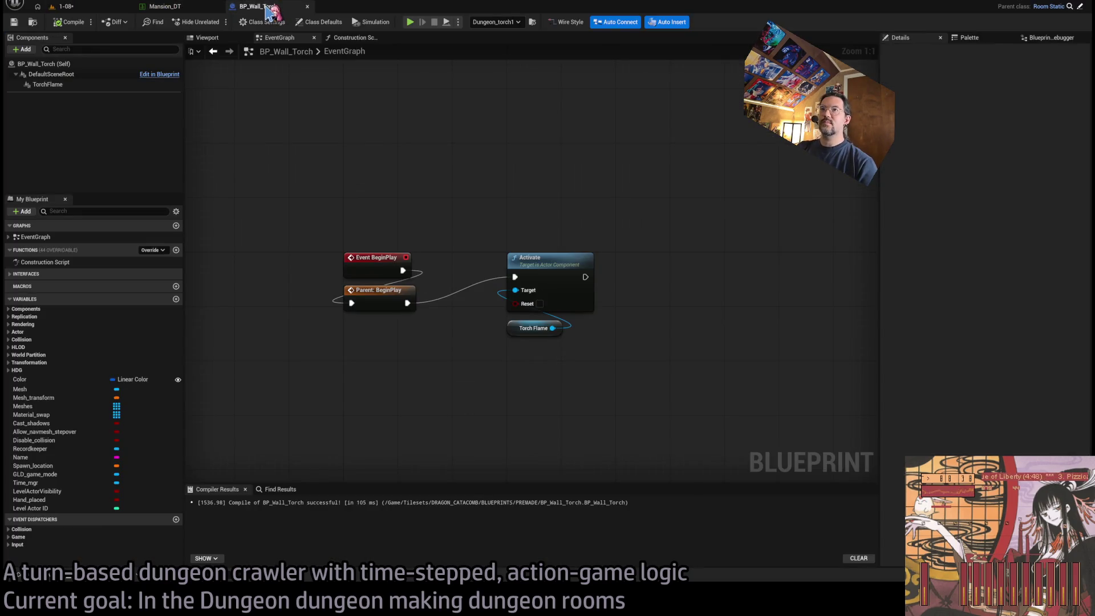
{"action": "left_click", "coordinate": [87, 8]}
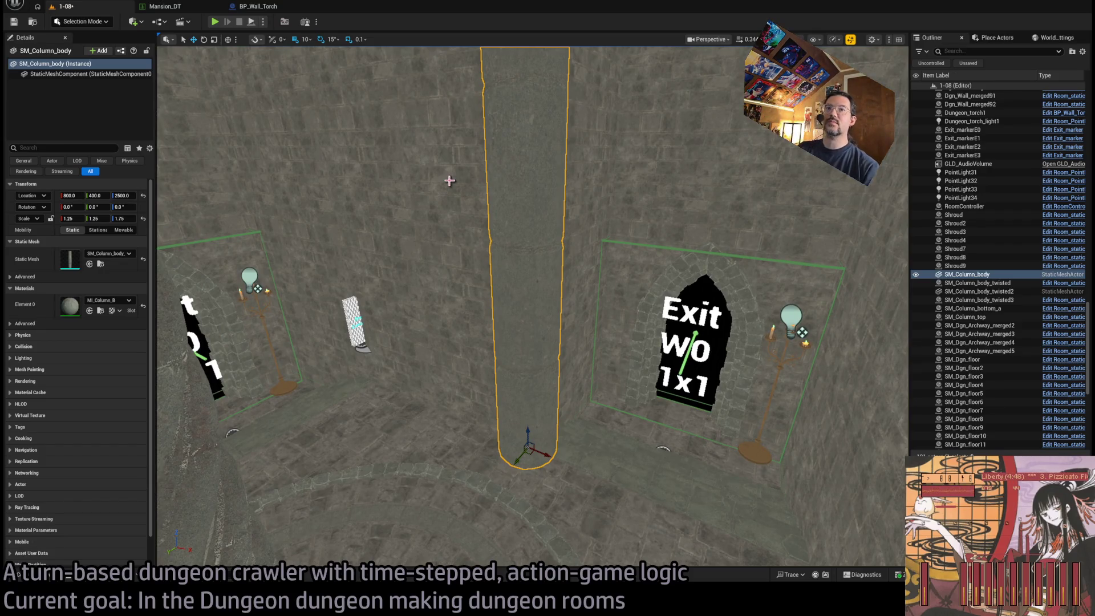
Step: Set grid snap to 100 and Alt-drag two column copies, one to X 1200 and one along Y
{"action": "key", "text": "bracketright"}
{"action": "key", "text": "bracketright"}
{"action": "left_click_drag", "start_coordinate": [332, 108], "coordinate": [493, 216]}
{"action": "left_click_drag", "start_coordinate": [438, 359], "coordinate": [676, 366], "text": "alt"}
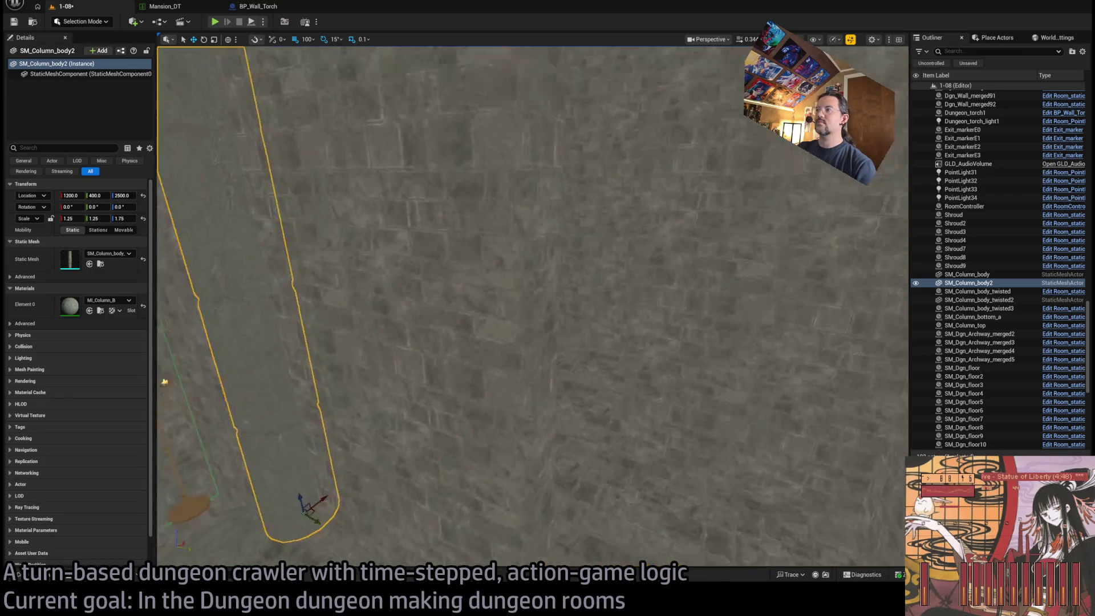
{"action": "mouse_move", "coordinate": [395, 441]}
{"action": "left_mouse_down", "text": "alt"}
{"action": "mouse_move", "coordinate": [499, 469]}
{"action": "mouse_move", "coordinate": [633, 387]}
{"action": "left_mouse_up", "text": "alt"}
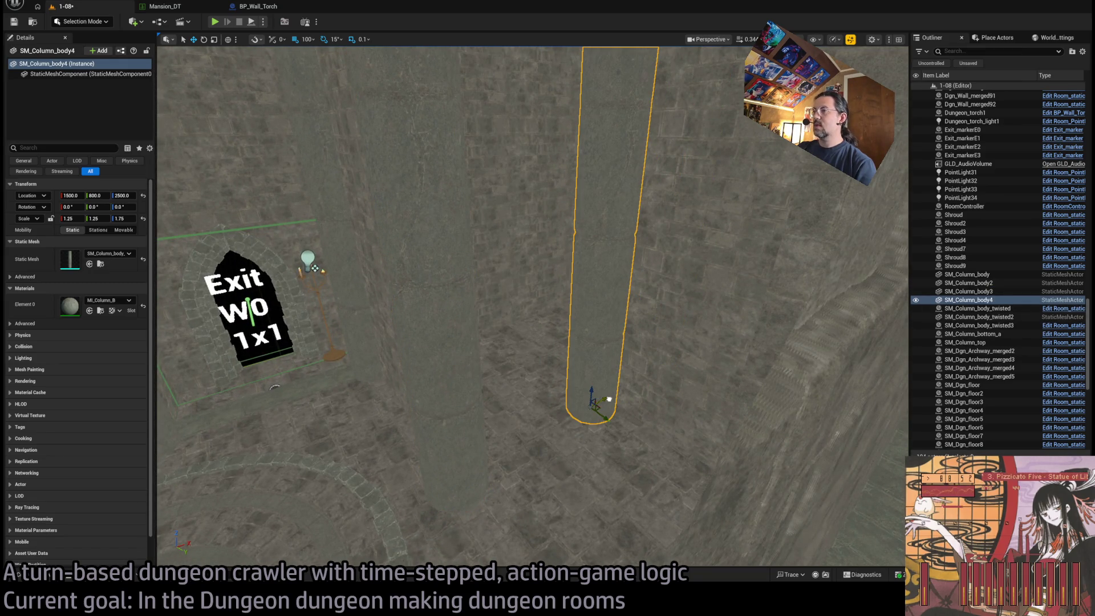
{"action": "scroll", "coordinate": [609, 399], "scroll_direction": "up", "scroll_amount": 5}
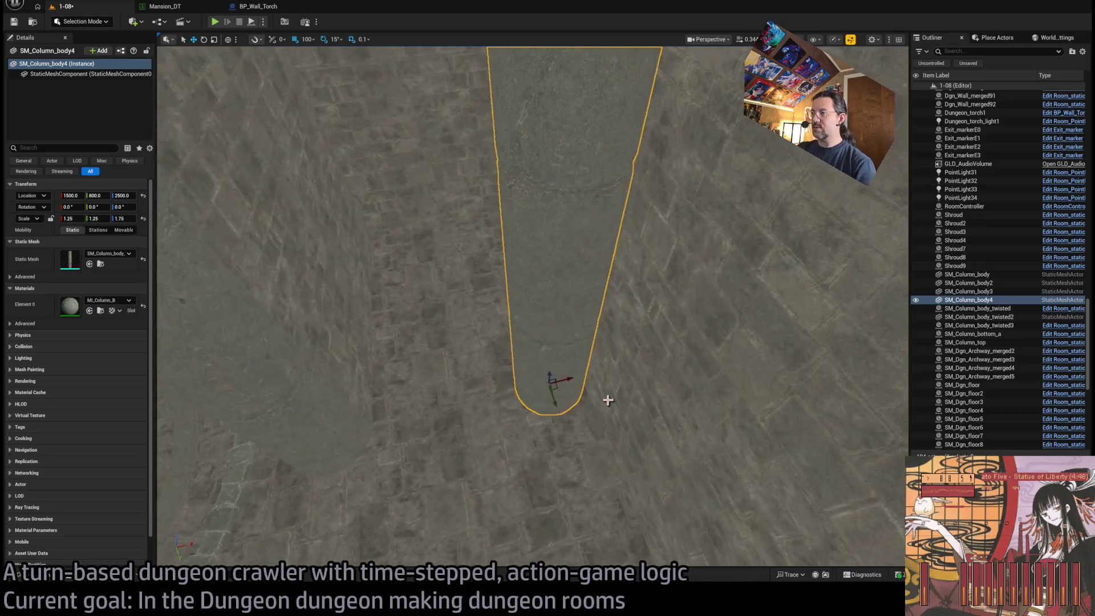
{"action": "scroll", "coordinate": [609, 371], "scroll_direction": "up", "scroll_amount": 8}
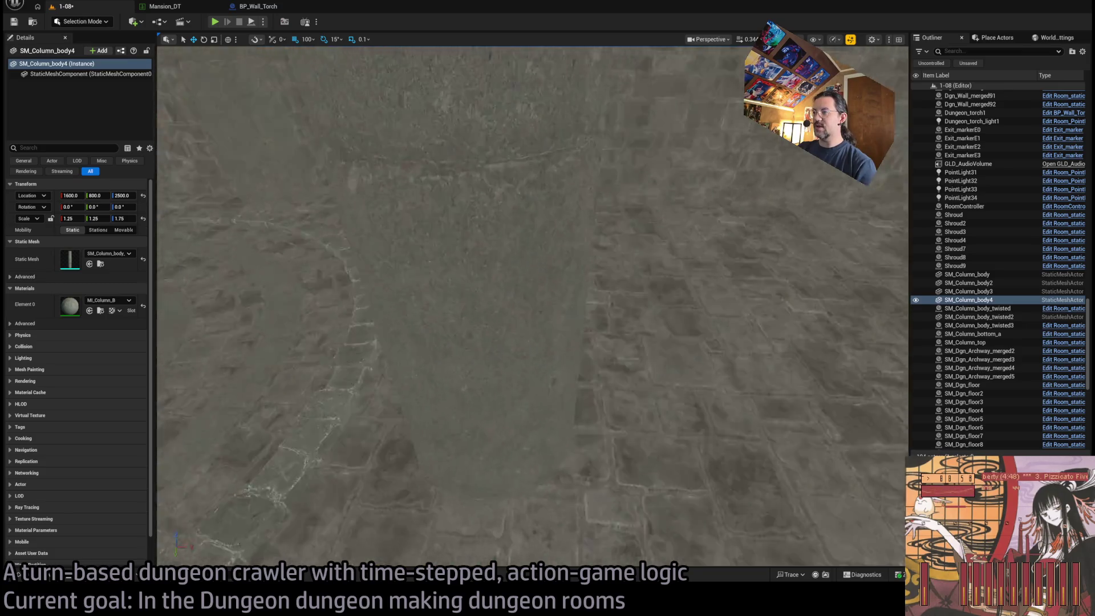
{"action": "key", "text": "f"}
Step: Alt-drag two more column copies, one further along X and one to Y 1200
{"action": "scroll", "coordinate": [587, 308], "scroll_direction": "up", "scroll_amount": 5}
{"action": "scroll", "coordinate": [531, 308], "scroll_direction": "down", "scroll_amount": 5}
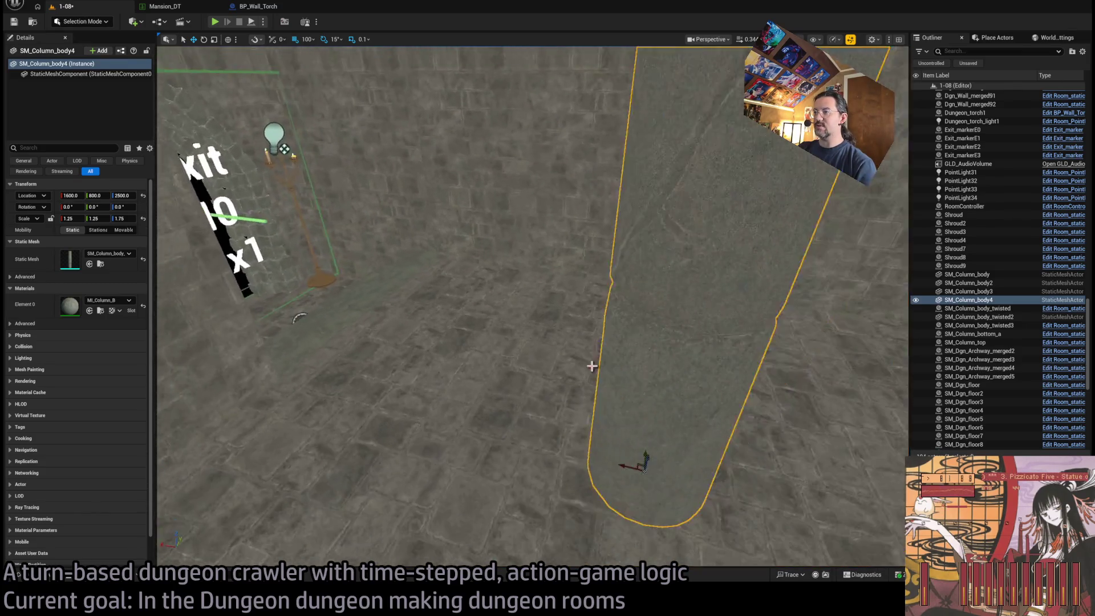
{"action": "left_click_drag", "start_coordinate": [599, 452], "coordinate": [276, 371], "text": "alt"}
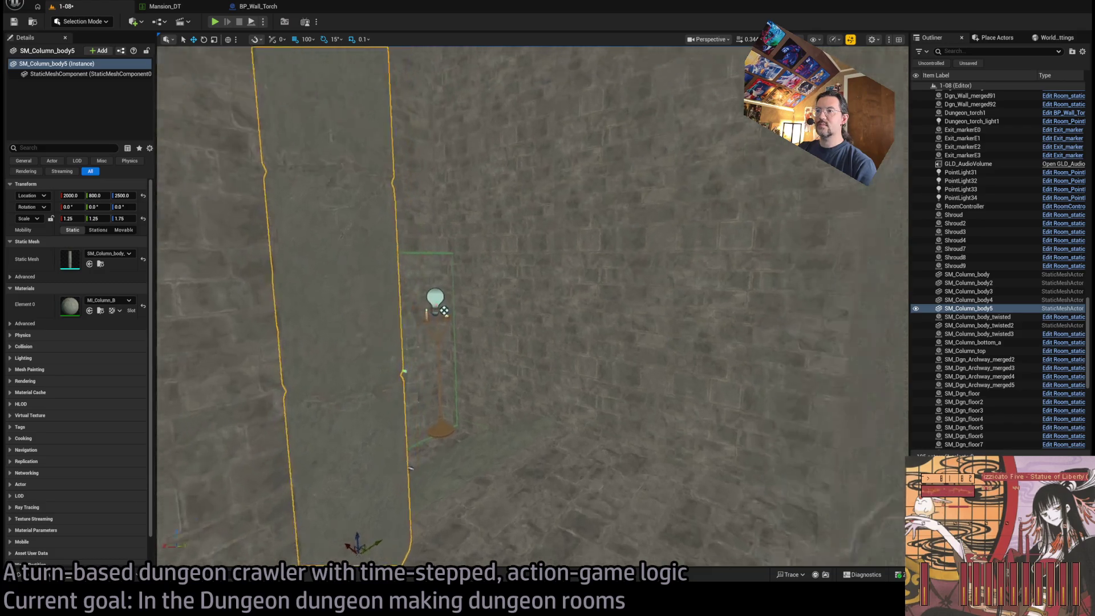
{"action": "scroll", "coordinate": [530, 308], "scroll_direction": "down", "scroll_amount": 5}
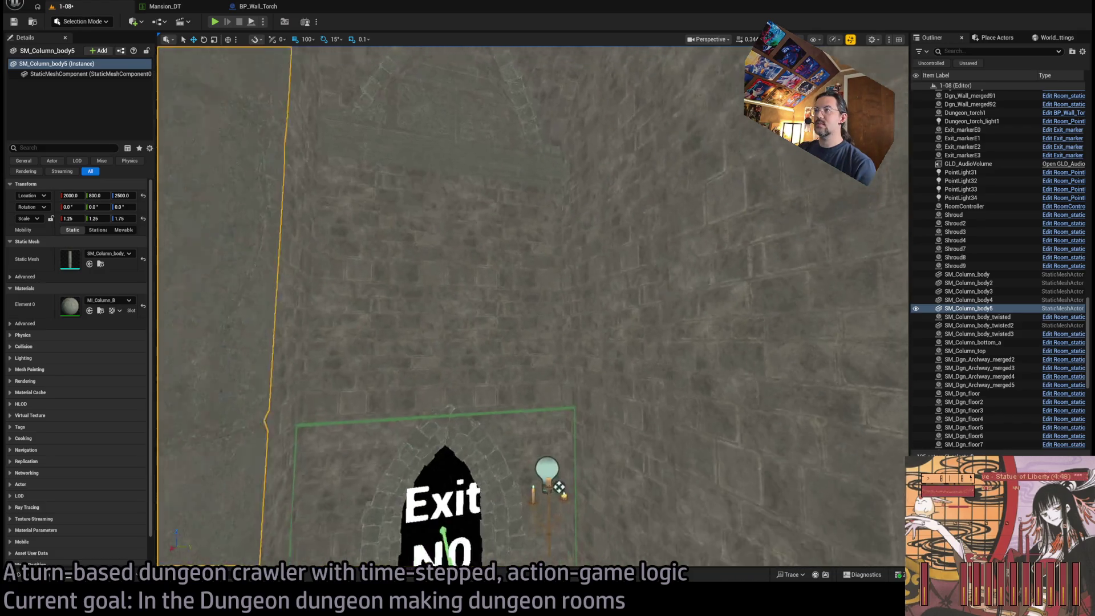
{"action": "left_click_drag", "start_coordinate": [465, 402], "coordinate": [758, 392], "text": "alt"}
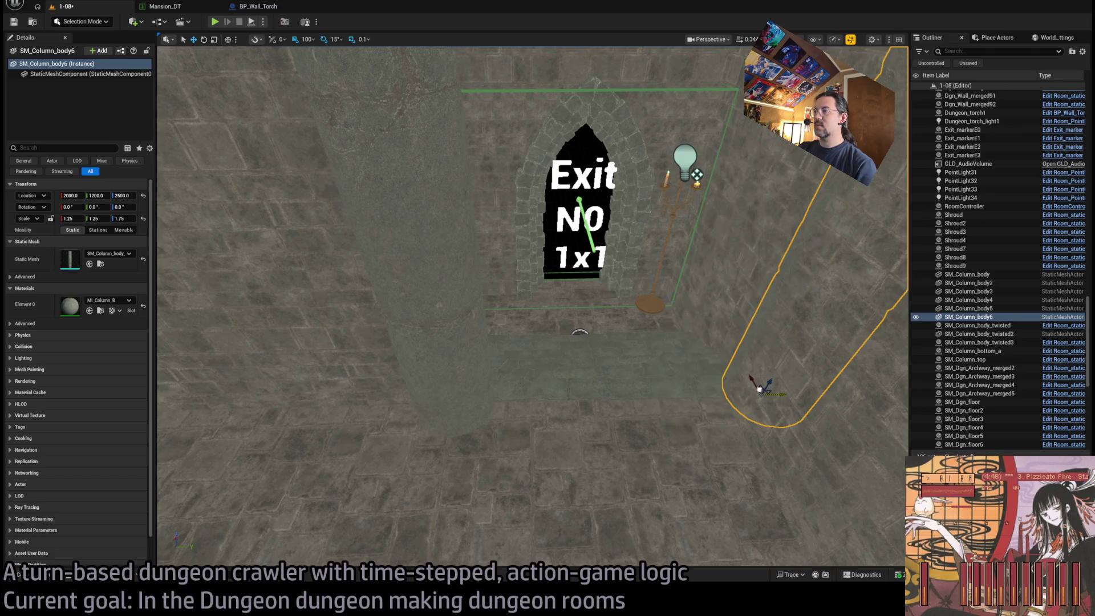
{"action": "left_click_drag", "start_coordinate": [318, 201], "coordinate": [377, 188]}
Step: Delete the spare SM_Column_body_twisted3 in the Outliner and frame SM_Column_body6
{"action": "left_click", "coordinate": [975, 274], "text": "shift"}
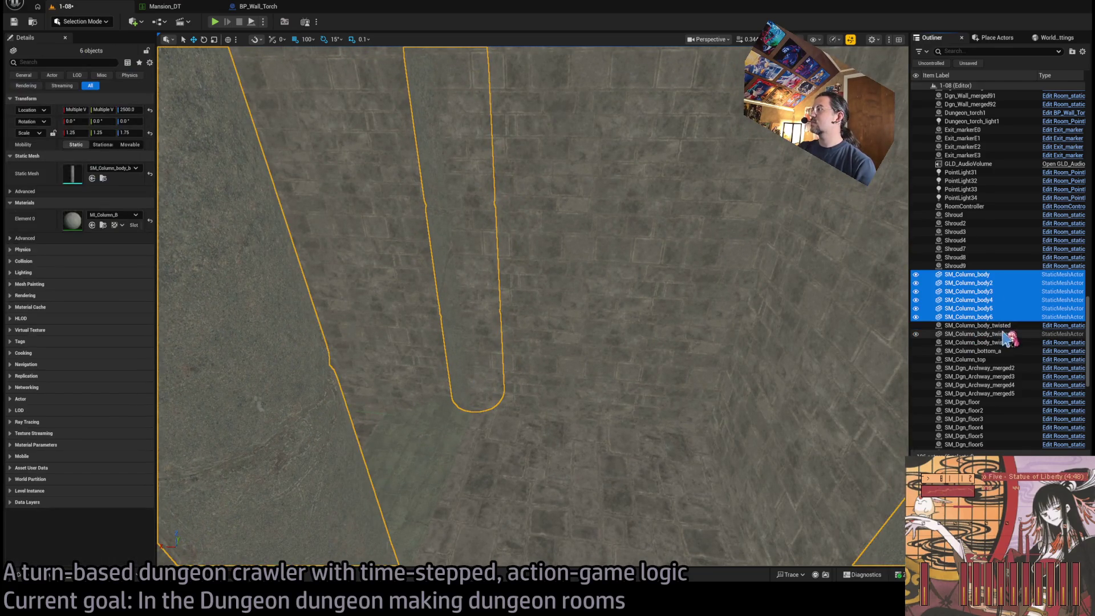
{"action": "left_click", "coordinate": [981, 334], "text": "ctrl"}
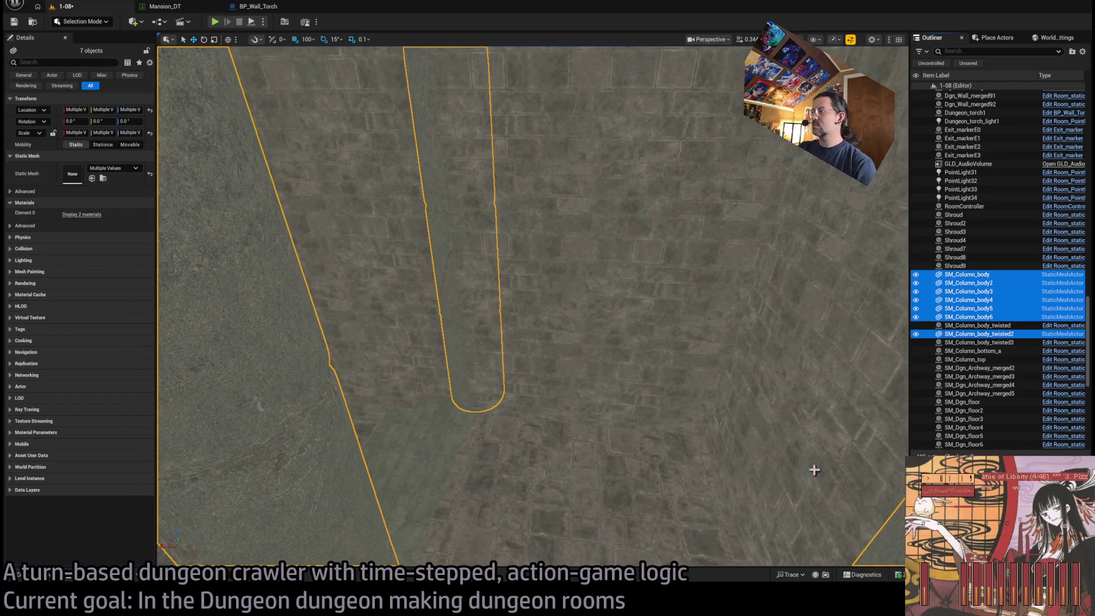
{"action": "double_click", "coordinate": [981, 333]}
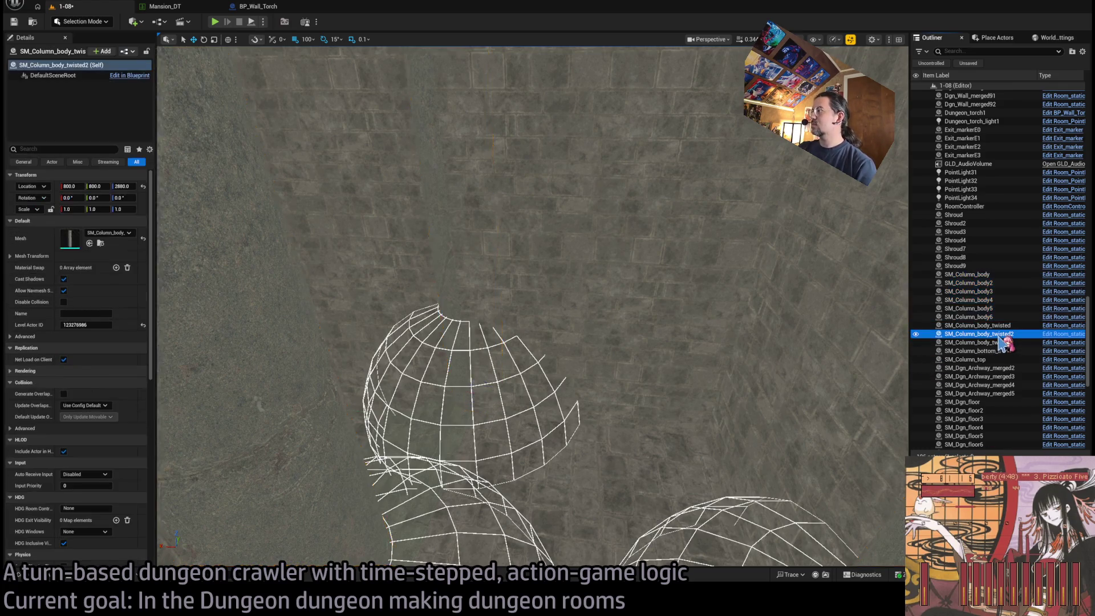
{"action": "double_click", "coordinate": [980, 342]}
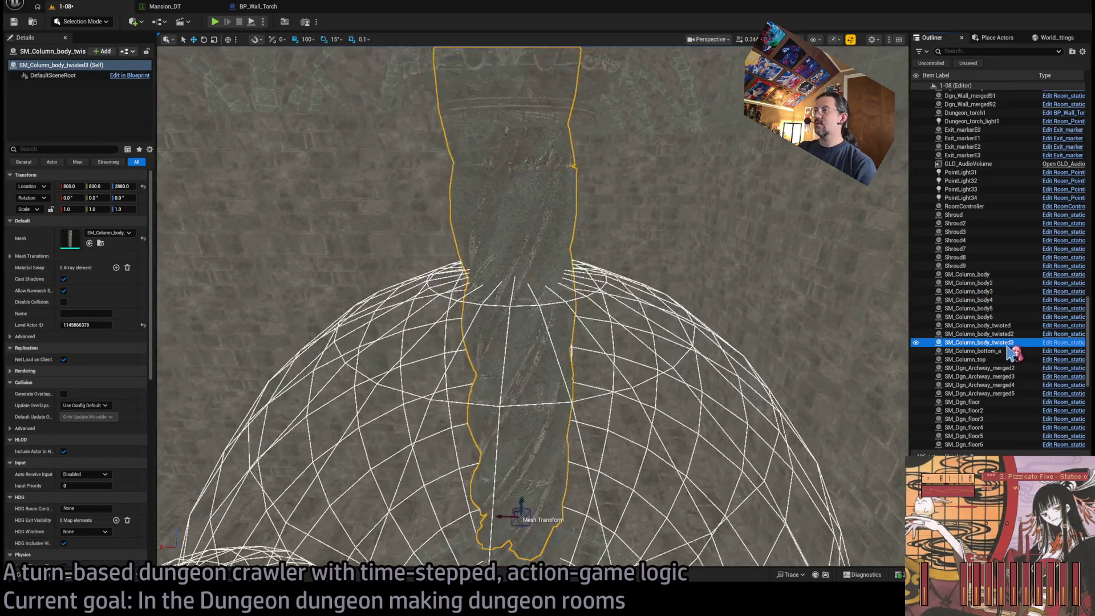
{"action": "key", "text": "Delete"}
{"action": "scroll", "coordinate": [564, 245], "scroll_direction": "up", "scroll_amount": 5}
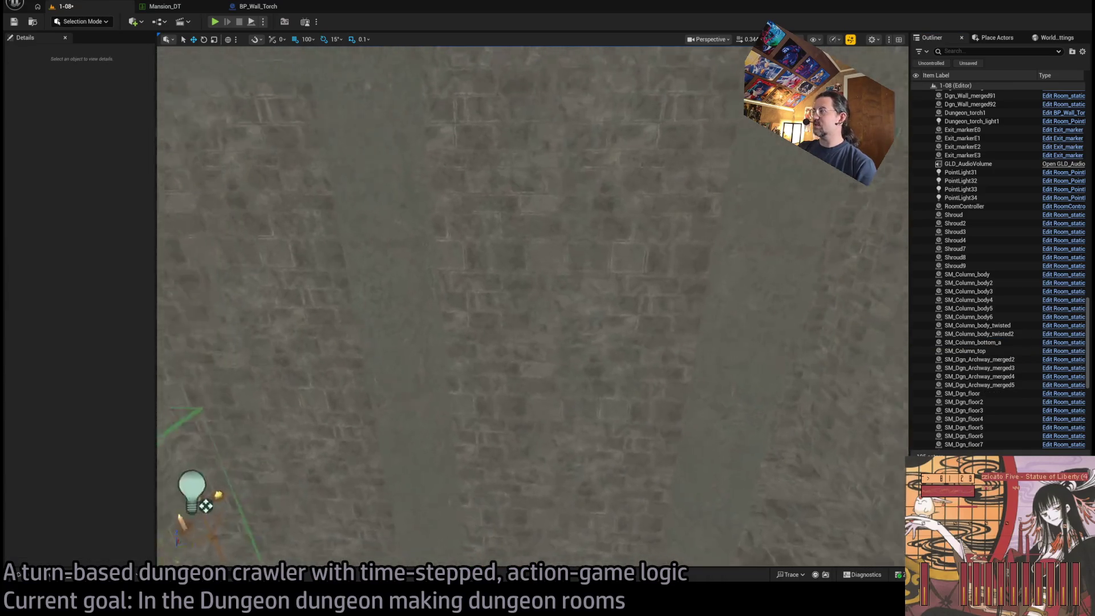
{"action": "scroll", "coordinate": [570, 228], "scroll_direction": "down", "scroll_amount": 8}
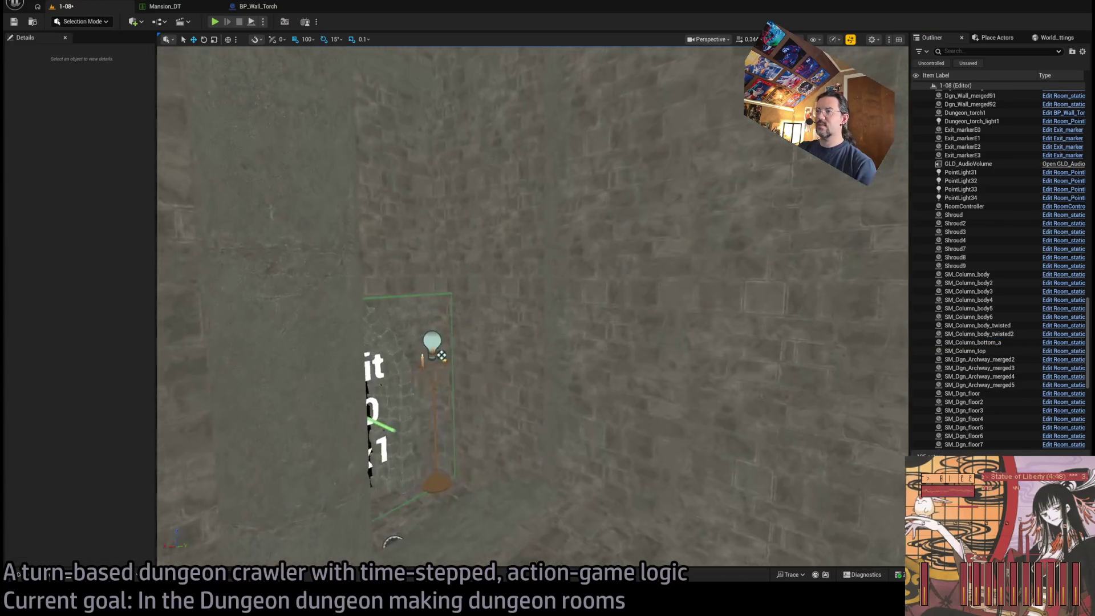
{"action": "double_click", "coordinate": [968, 317]}
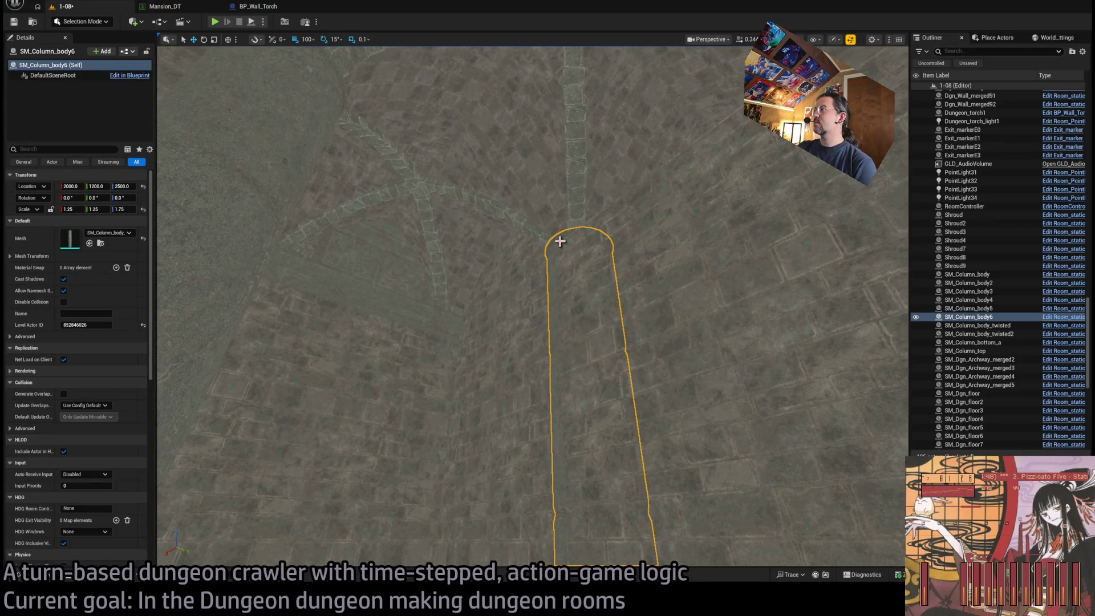
Step: Set SM_Column_body6's Location Y to 1175 in Details
{"action": "left_click_drag", "start_coordinate": [599, 295], "coordinate": [447, 320]}
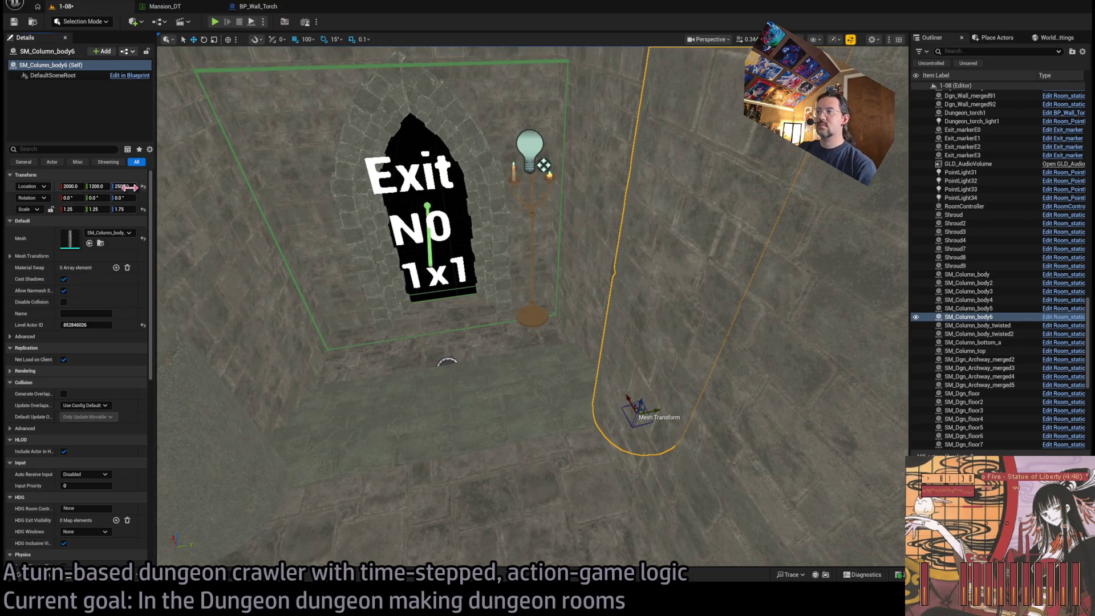
{"action": "left_click_drag", "start_coordinate": [96, 186], "coordinate": [89, 186]}
{"action": "left_click", "coordinate": [99, 185]}
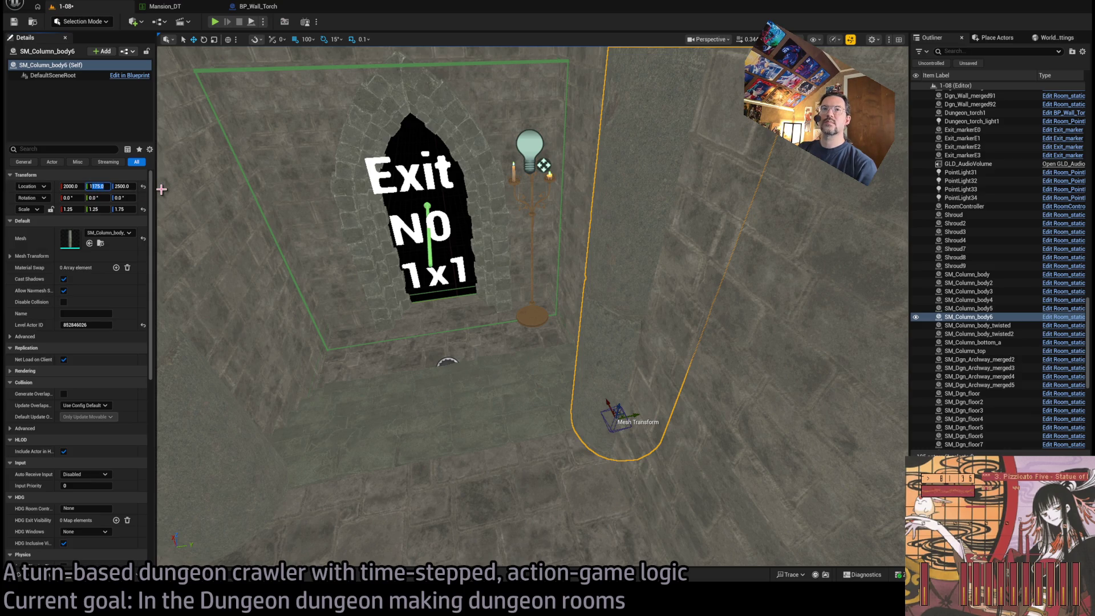
{"action": "type", "text": "50"}
{"action": "key", "text": "Return"}
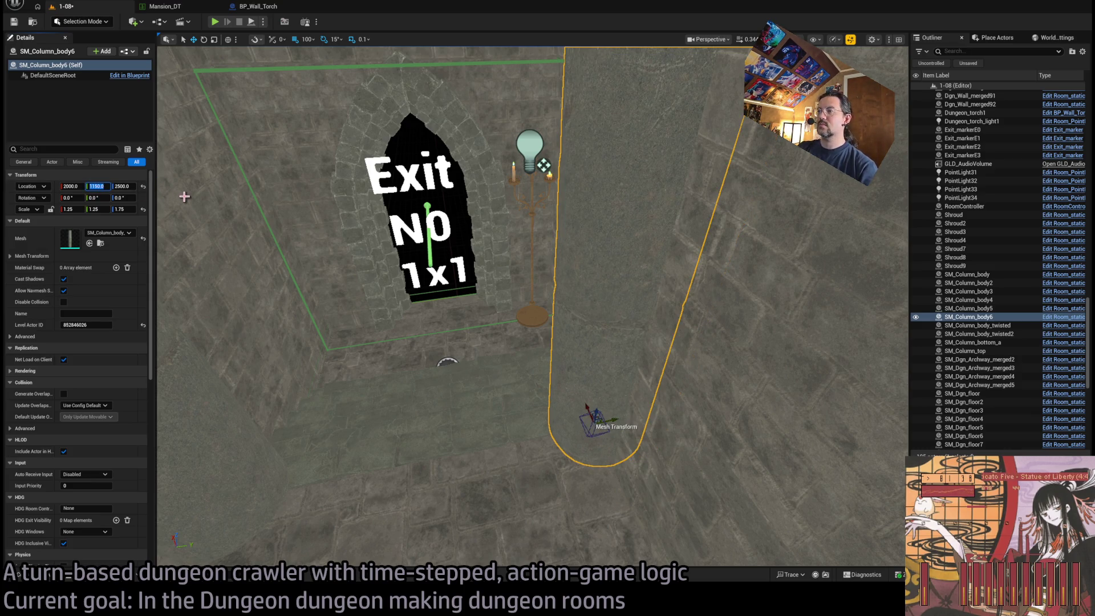
{"action": "key", "text": "BackSpace"}
{"action": "key", "text": "BackSpace"}
{"action": "type", "text": "75"}
{"action": "key", "text": "Return"}
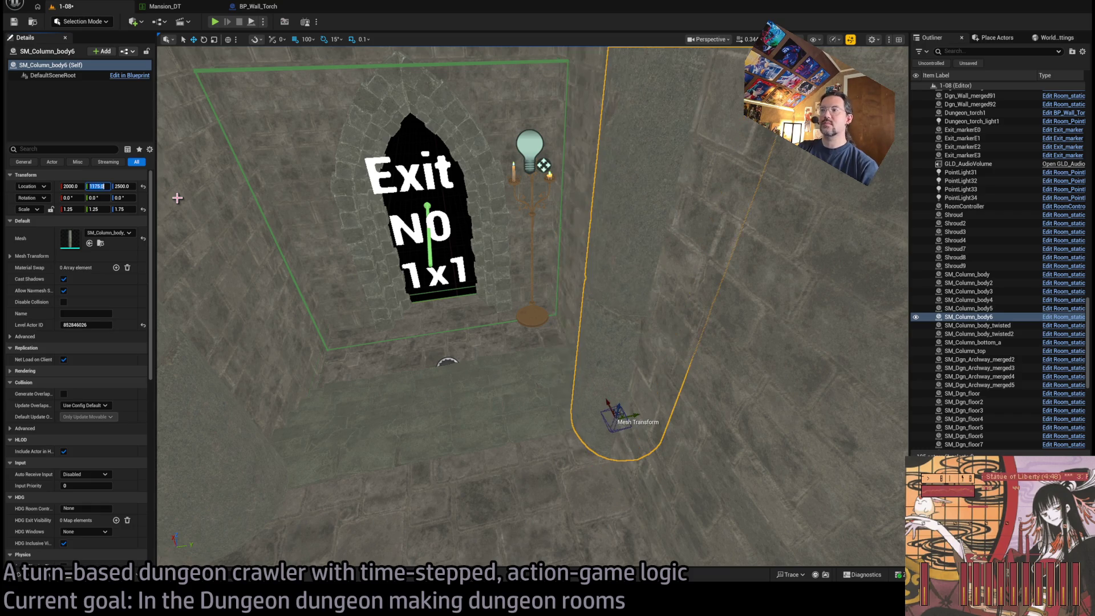
{"action": "type", "text": "1200"}
{"action": "key", "text": "Return"}
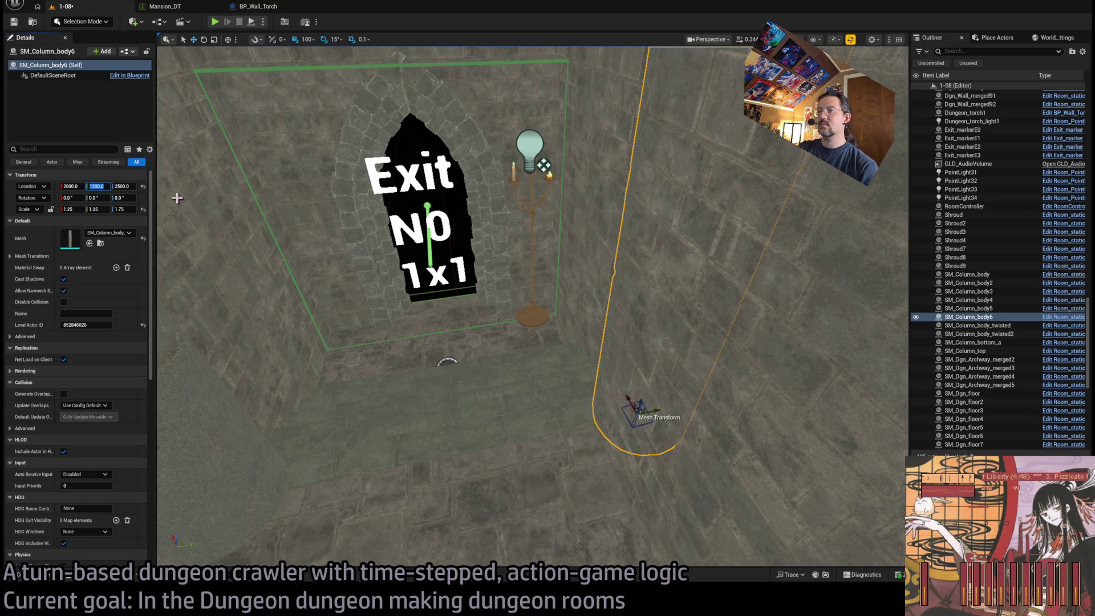
{"action": "type", "text": "120"}
{"action": "key", "text": "Return"}
Step: Alt-drag SM_Column_body to create SM_Column_body7 at 400, 800
{"action": "scroll", "coordinate": [177, 198], "scroll_direction": "up", "scroll_amount": 5}
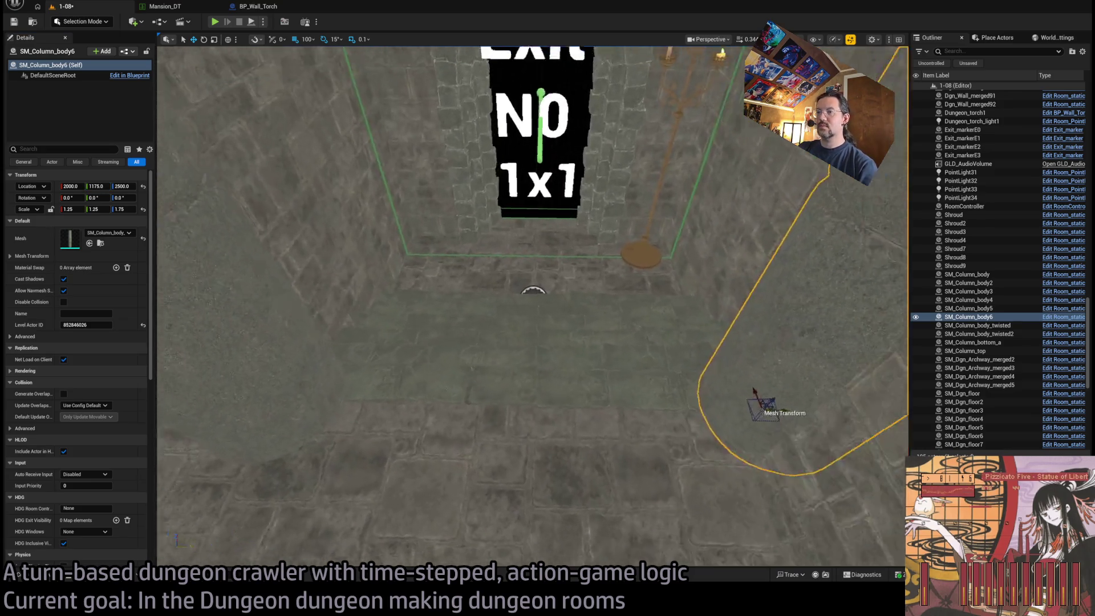
{"action": "scroll", "coordinate": [533, 308], "scroll_direction": "up", "scroll_amount": 6}
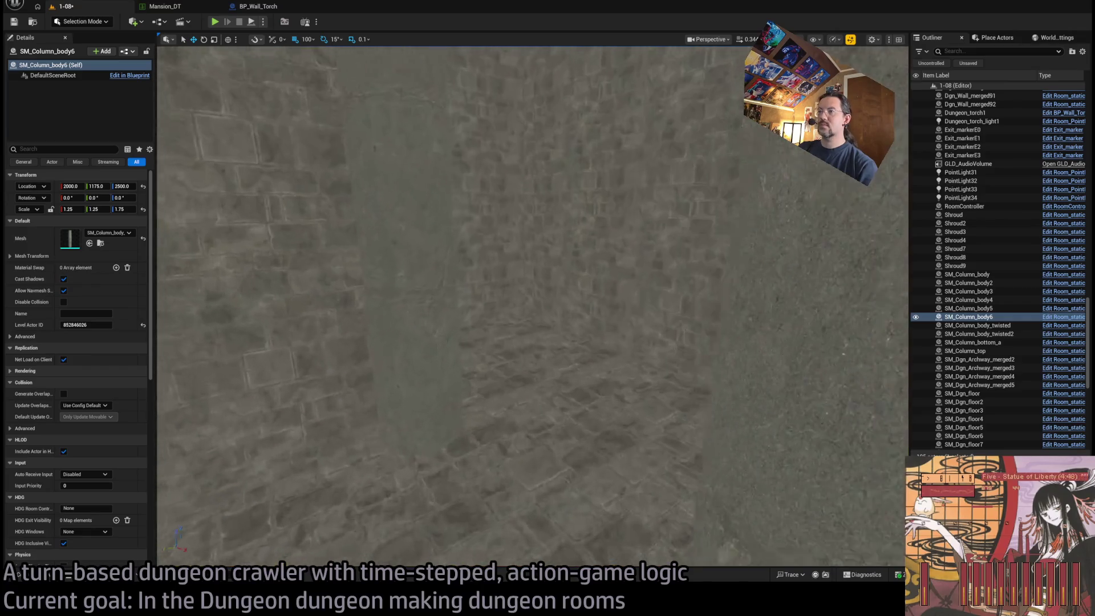
{"action": "scroll", "coordinate": [533, 308], "scroll_direction": "up", "scroll_amount": 4}
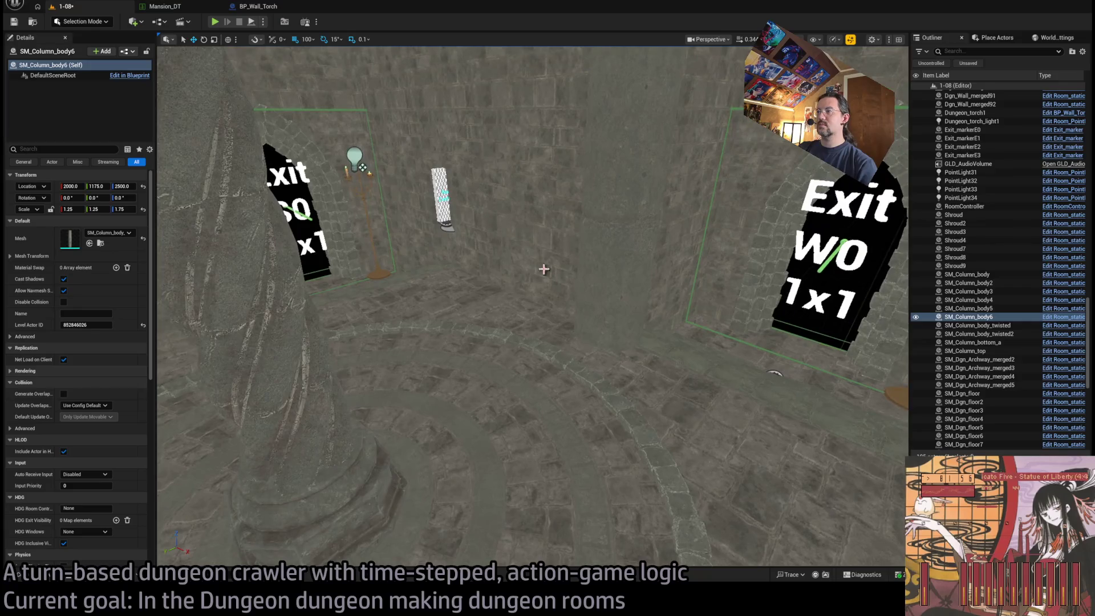
{"action": "double_click", "coordinate": [967, 274]}
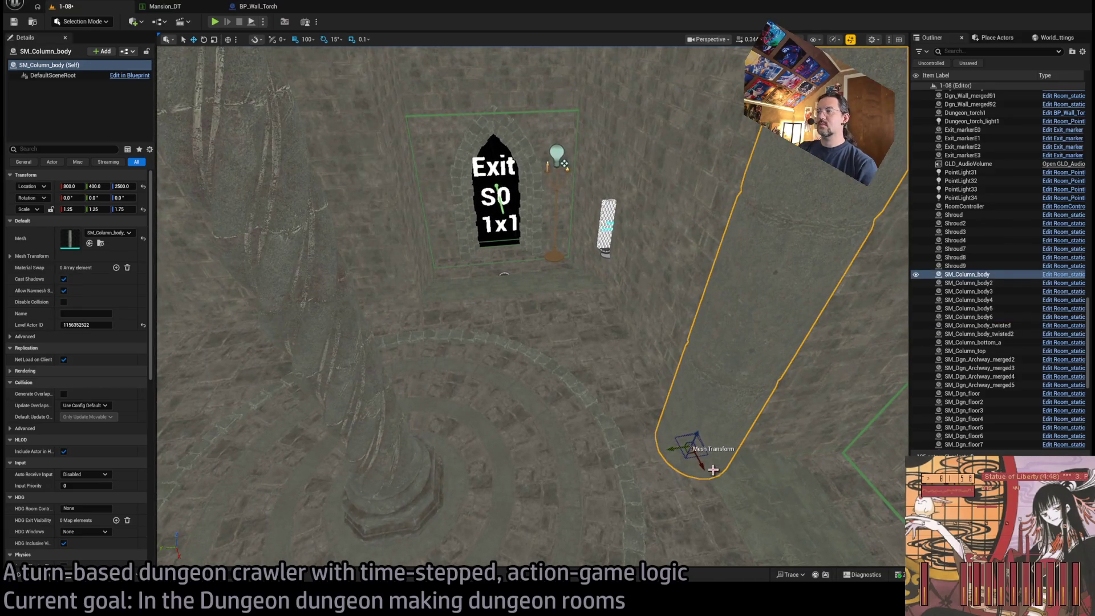
{"action": "left_click_drag", "start_coordinate": [690, 453], "coordinate": [412, 335]}
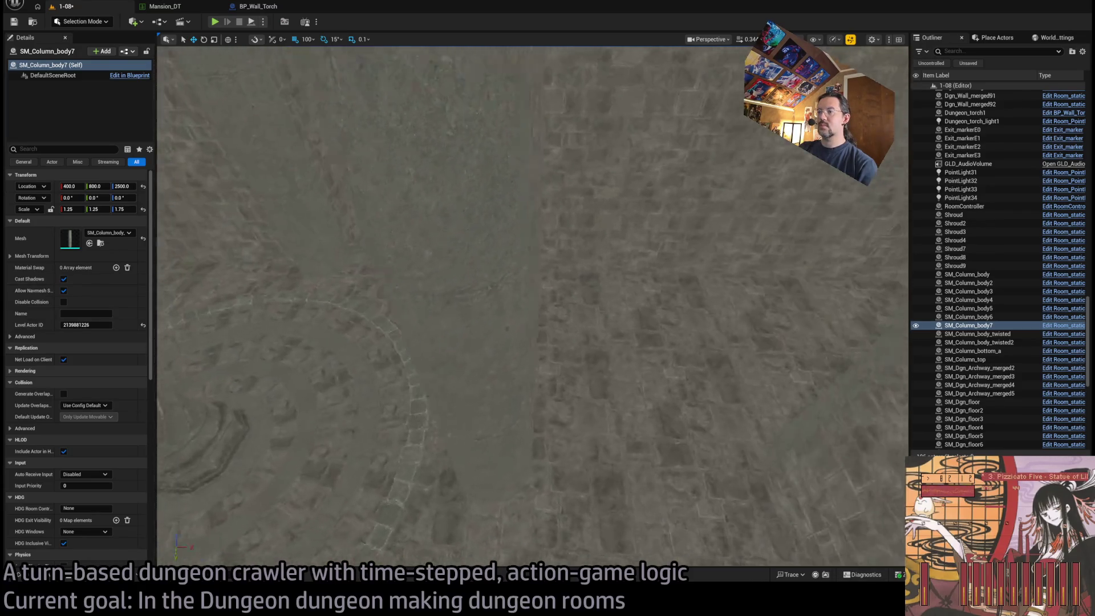
{"action": "left_click", "coordinate": [467, 236]}
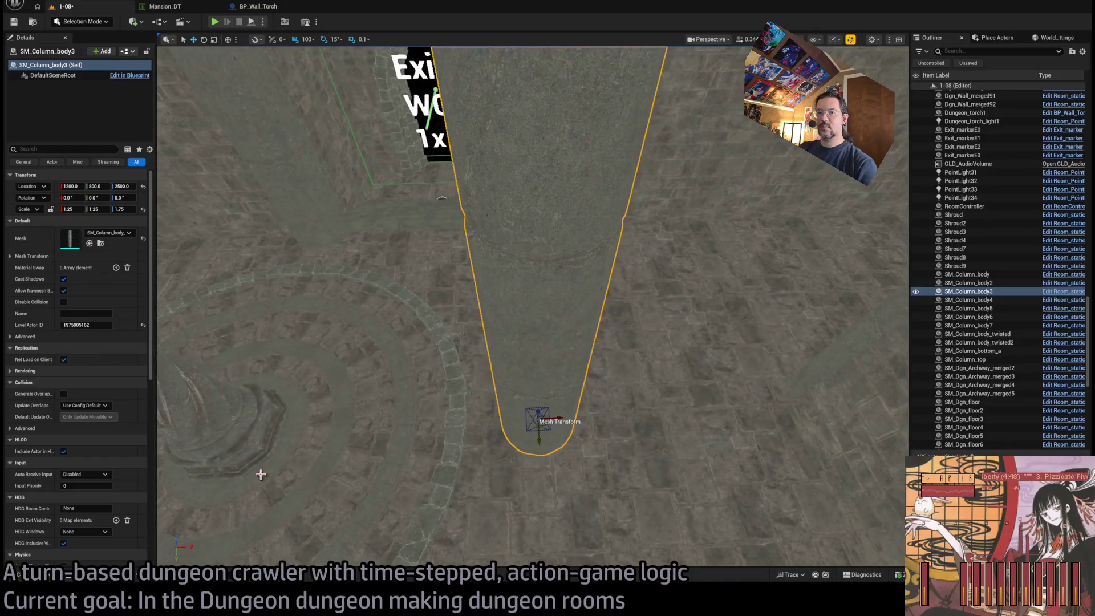
Step: Set SM_Column_body3's Location X to 1225
{"action": "left_click_drag", "start_coordinate": [70, 186], "coordinate": [72, 186]}
{"action": "type", "text": "1225"}
{"action": "key", "text": "Return"}
{"action": "key", "text": "f"}
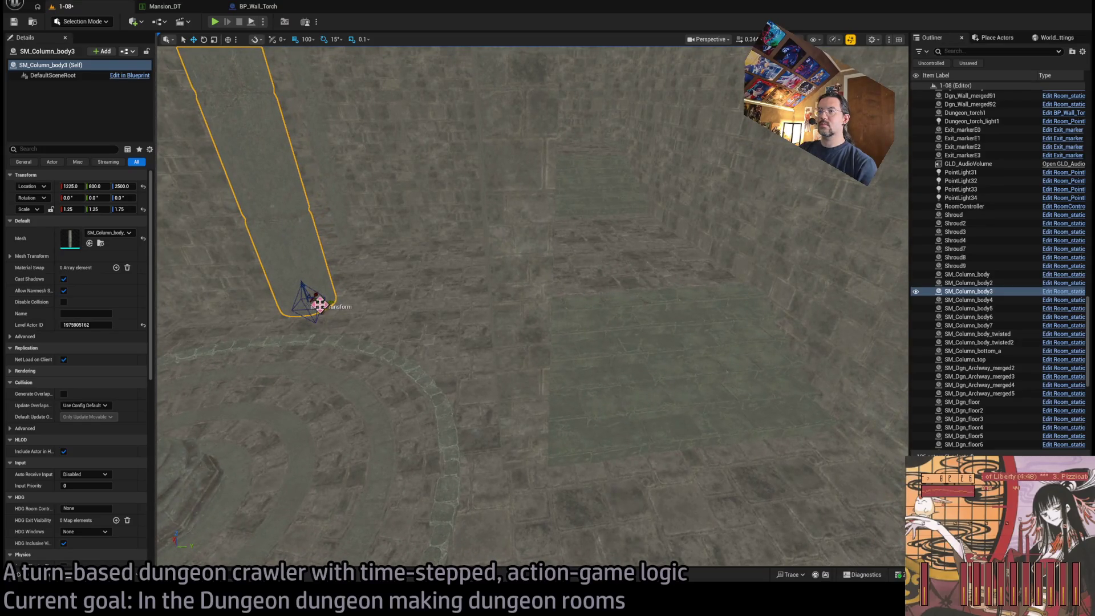
Step: Duplicate SM_Column_body into SM_Column_body8 at Y 1175, then Alt-drag another copy as SM_Column_body9
{"action": "left_click", "coordinate": [412, 313]}
{"action": "key", "text": "f"}
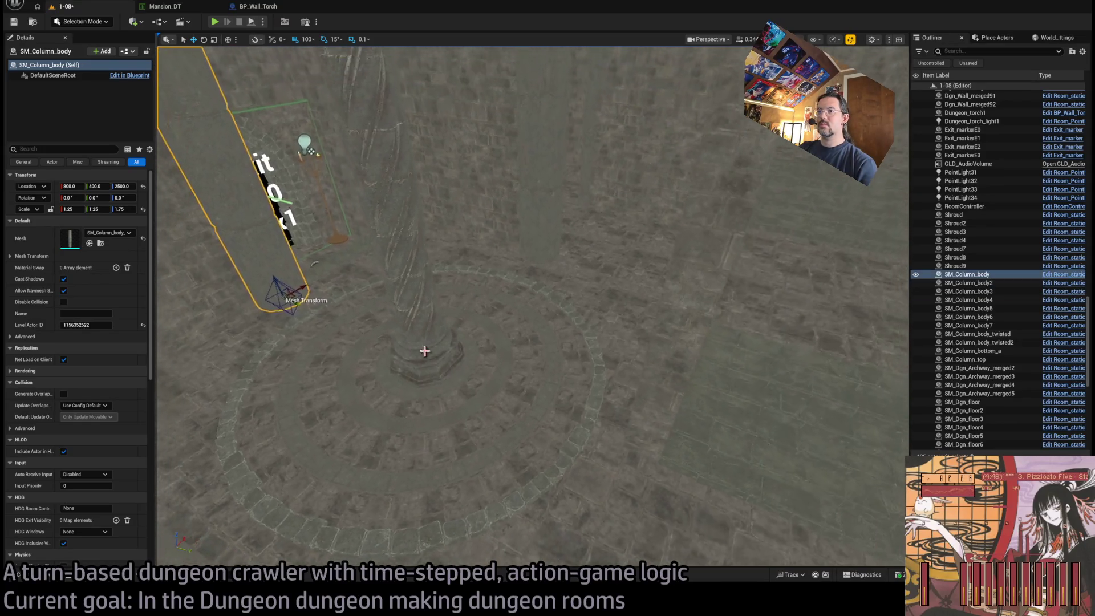
{"action": "mouse_move", "coordinate": [299, 293]}
{"action": "left_mouse_down"}
{"action": "mouse_move", "coordinate": [313, 311]}
{"action": "mouse_move", "coordinate": [662, 462]}
{"action": "left_mouse_up"}
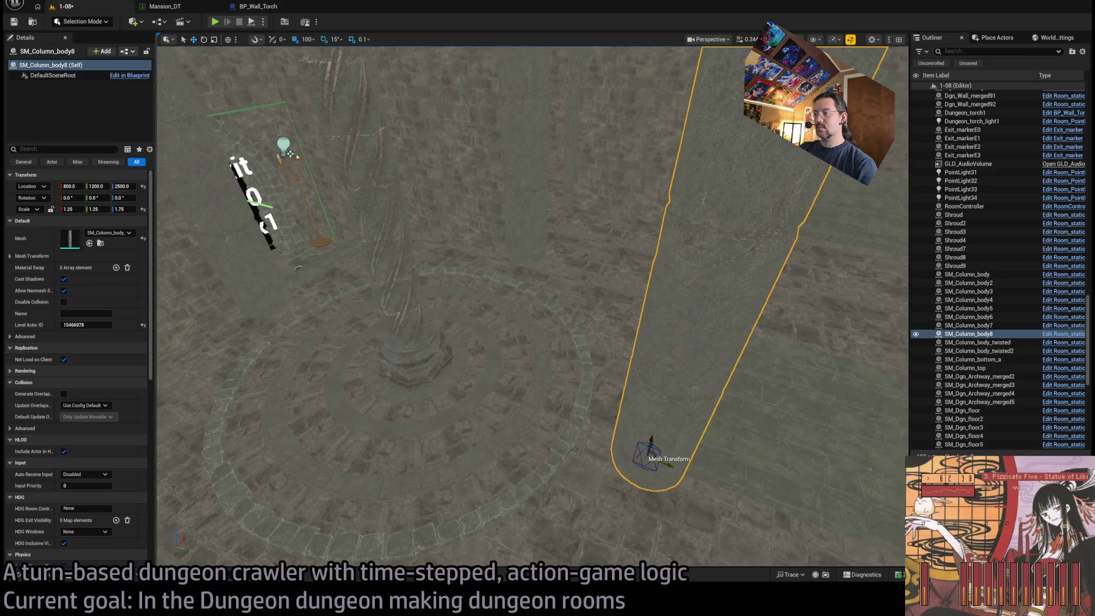
{"action": "key", "text": "f"}
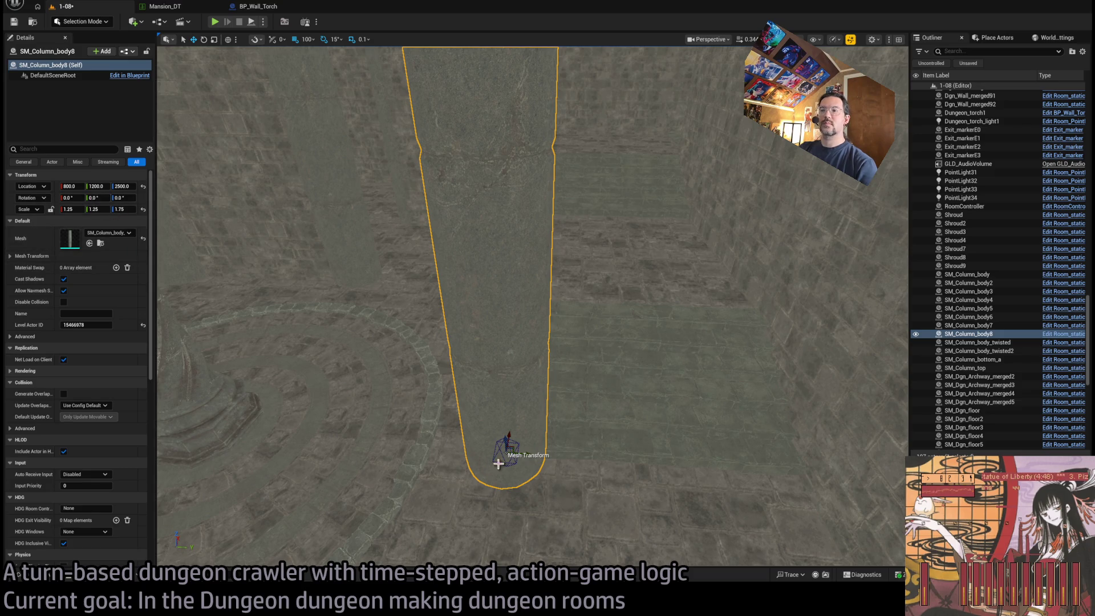
{"action": "left_click_drag", "start_coordinate": [96, 186], "coordinate": [85, 187]}
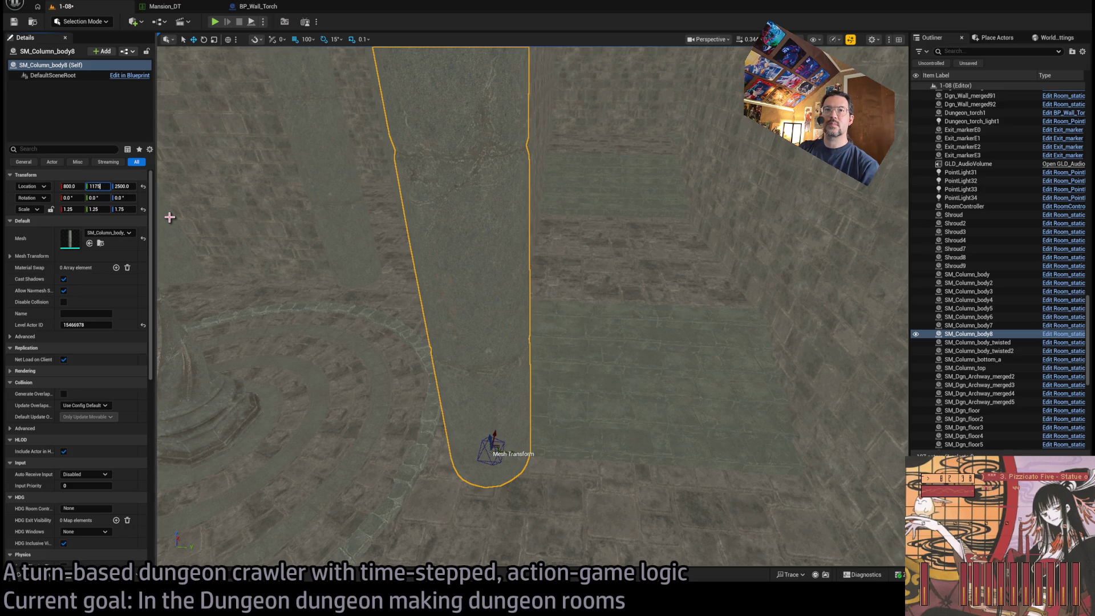
{"action": "key", "text": "Return"}
{"action": "scroll", "coordinate": [551, 454], "scroll_direction": "up", "scroll_amount": 2}
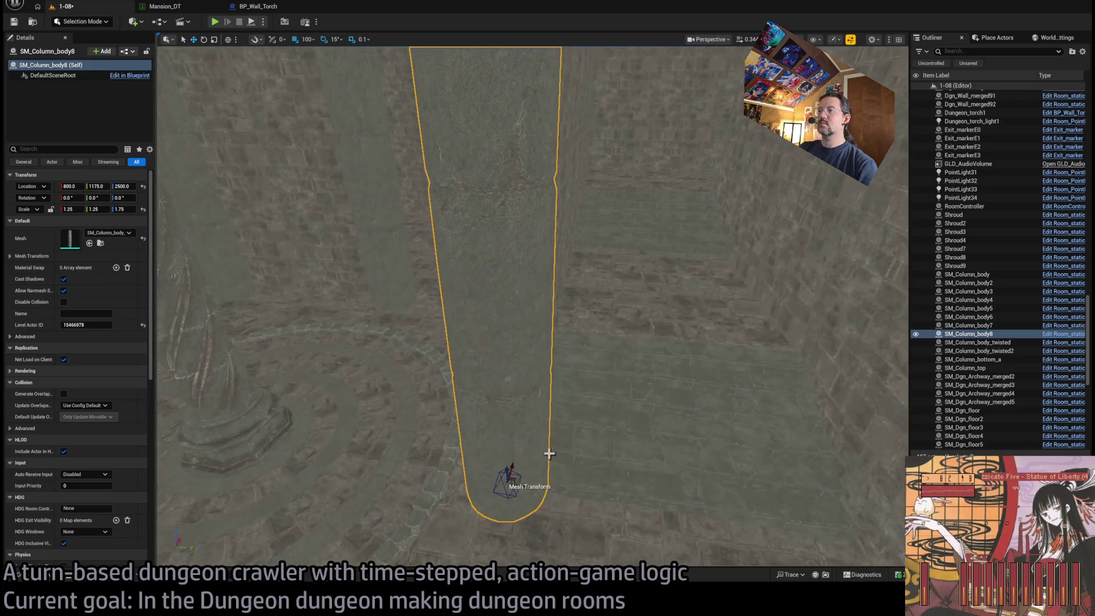
{"action": "mouse_move", "coordinate": [517, 477]}
{"action": "left_mouse_down", "text": "alt"}
{"action": "mouse_move", "coordinate": [738, 305]}
{"action": "mouse_move", "coordinate": [729, 208]}
{"action": "mouse_move", "coordinate": [711, 220]}
{"action": "mouse_move", "coordinate": [714, 210]}
{"action": "left_mouse_up", "text": "alt"}
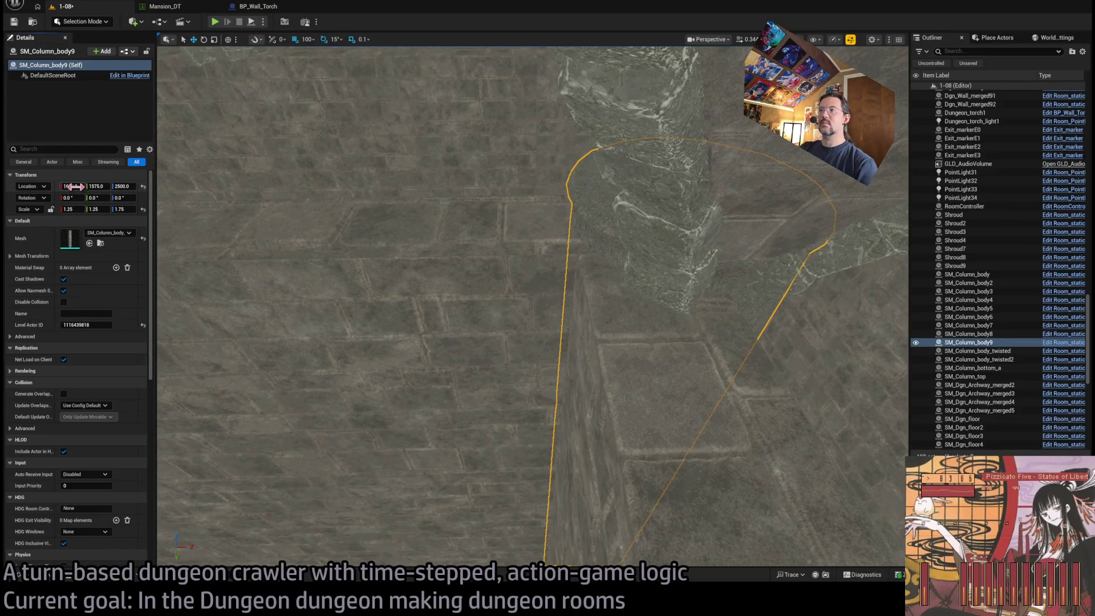
Step: Set SM_Column_body9 to X 1575 and duplicate it along Y as SM_Column_body10 at 1575, 1975
{"action": "type", "text": "155"}
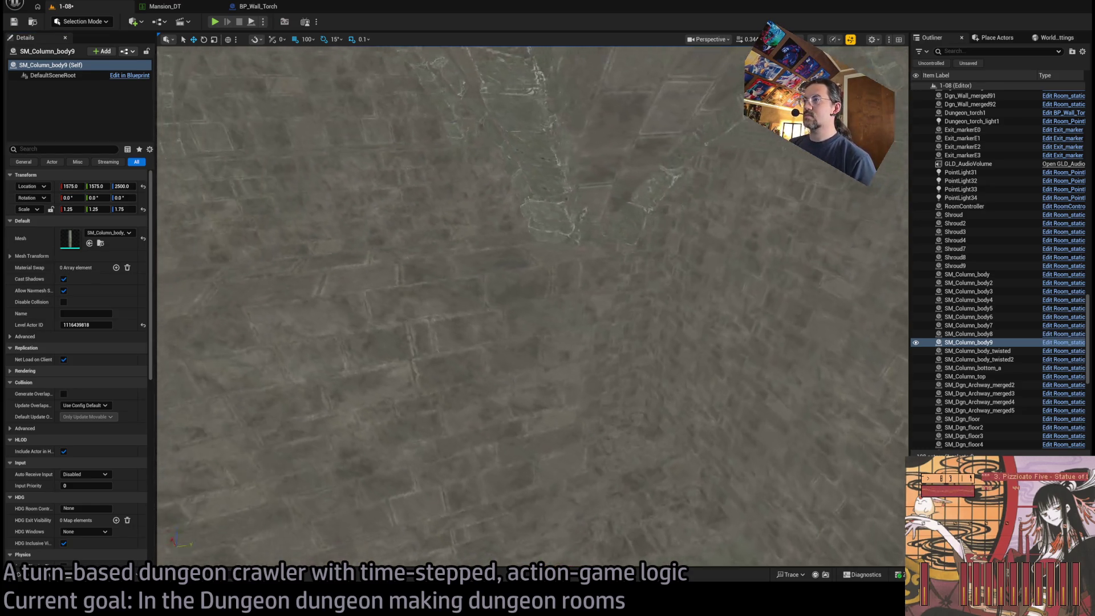
{"action": "scroll", "coordinate": [403, 250], "scroll_direction": "up", "scroll_amount": 5}
{"action": "mouse_move", "coordinate": [493, 454]}
{"action": "left_mouse_down", "text": "alt"}
{"action": "mouse_move", "coordinate": [501, 472]}
{"action": "mouse_move", "coordinate": [678, 560]}
{"action": "left_mouse_up", "text": "alt"}
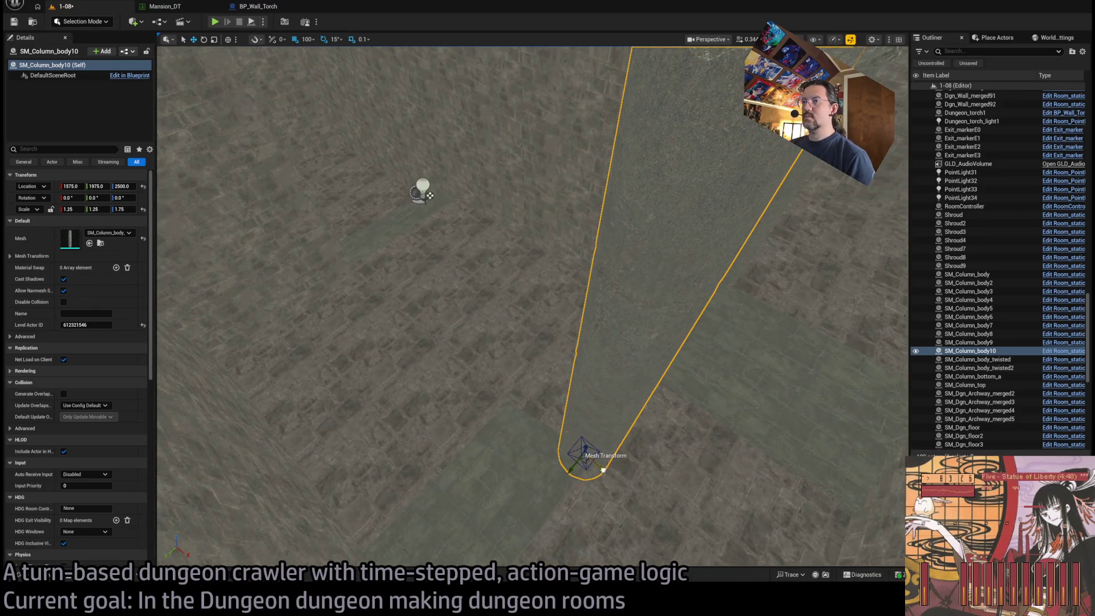
Step: Duplicate the column along X as SM_Column_body11 and set its Location X to 825
{"action": "left_click_drag", "start_coordinate": [603, 469], "coordinate": [339, 277]}
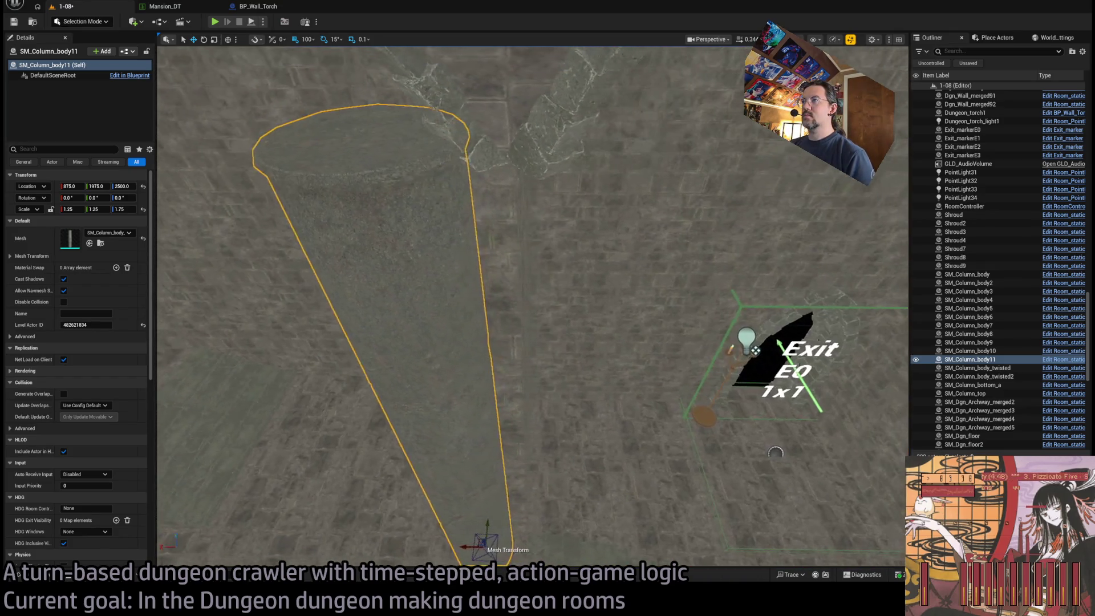
{"action": "mouse_move", "coordinate": [73, 186]}
{"action": "left_mouse_down"}
{"action": "mouse_move", "coordinate": [95, 186]}
{"action": "mouse_move", "coordinate": [64, 186]}
{"action": "left_mouse_up"}
{"action": "type", "text": "800"}
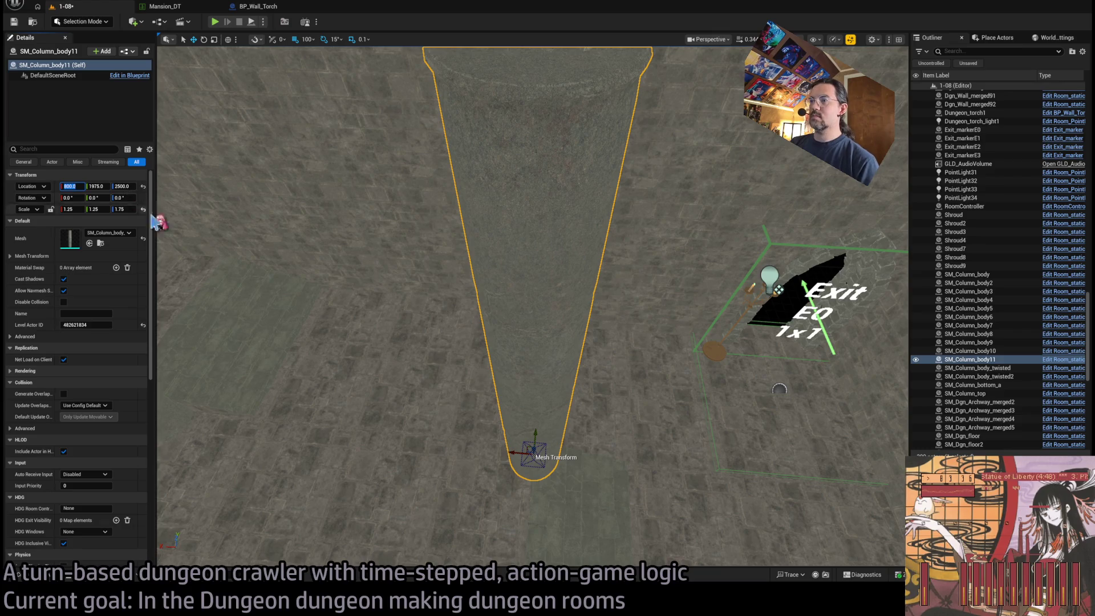
{"action": "key", "text": "Return"}
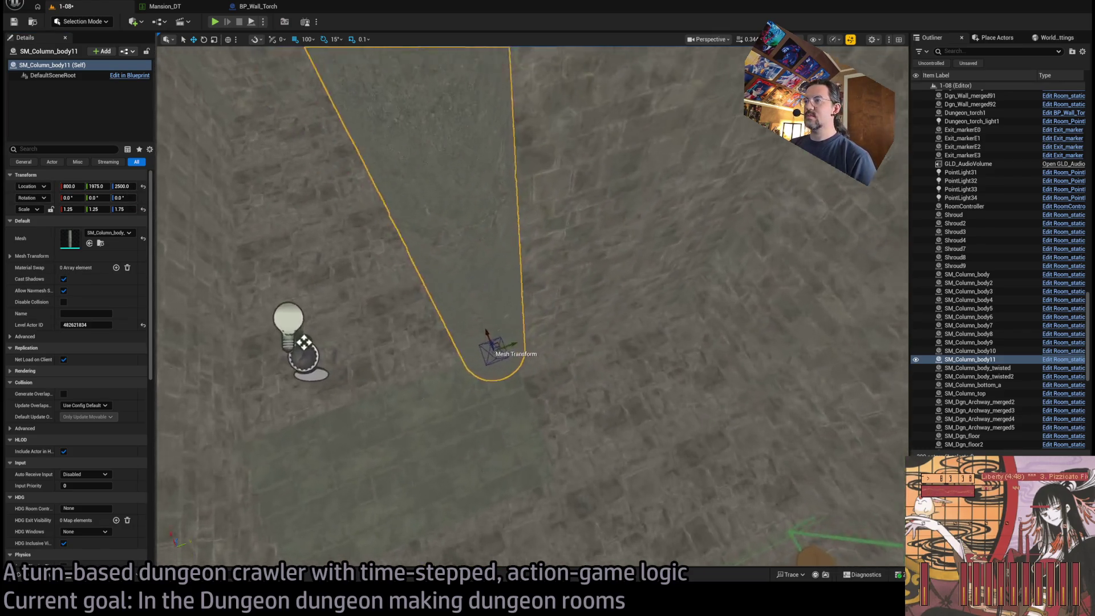
{"action": "left_click_drag", "start_coordinate": [73, 185], "coordinate": [67, 186]}
{"action": "type", "text": "825"}
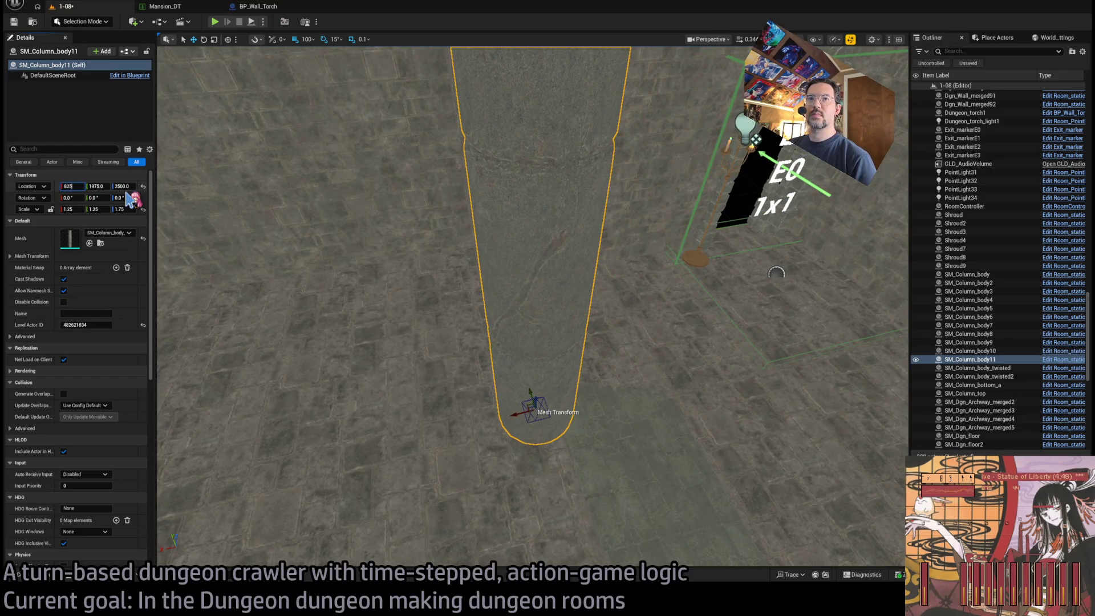
{"action": "key", "text": "Return"}
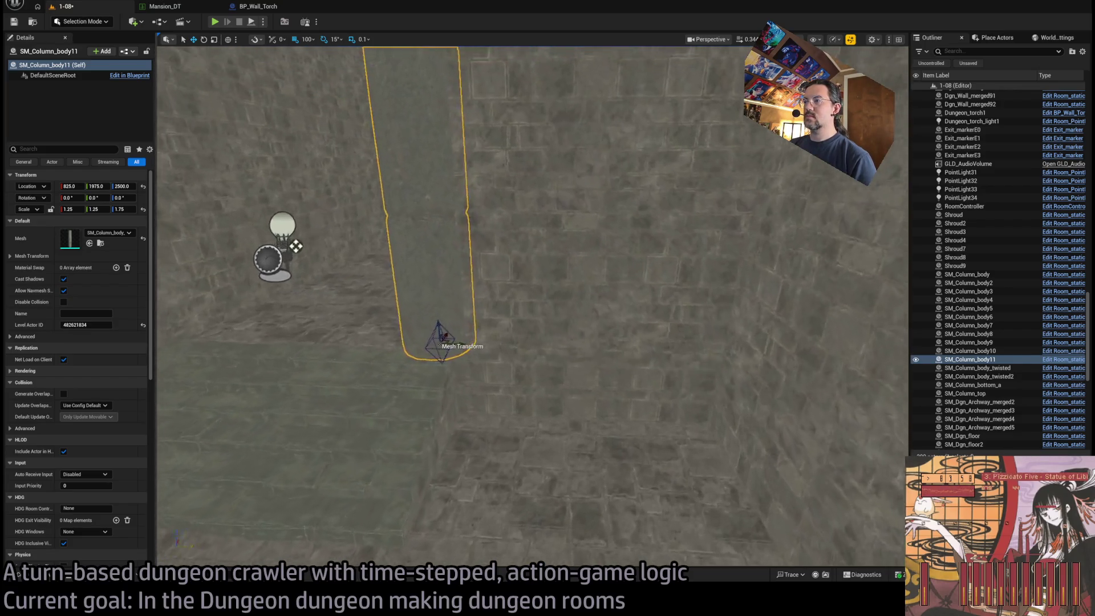
{"action": "left_click", "coordinate": [582, 357]}
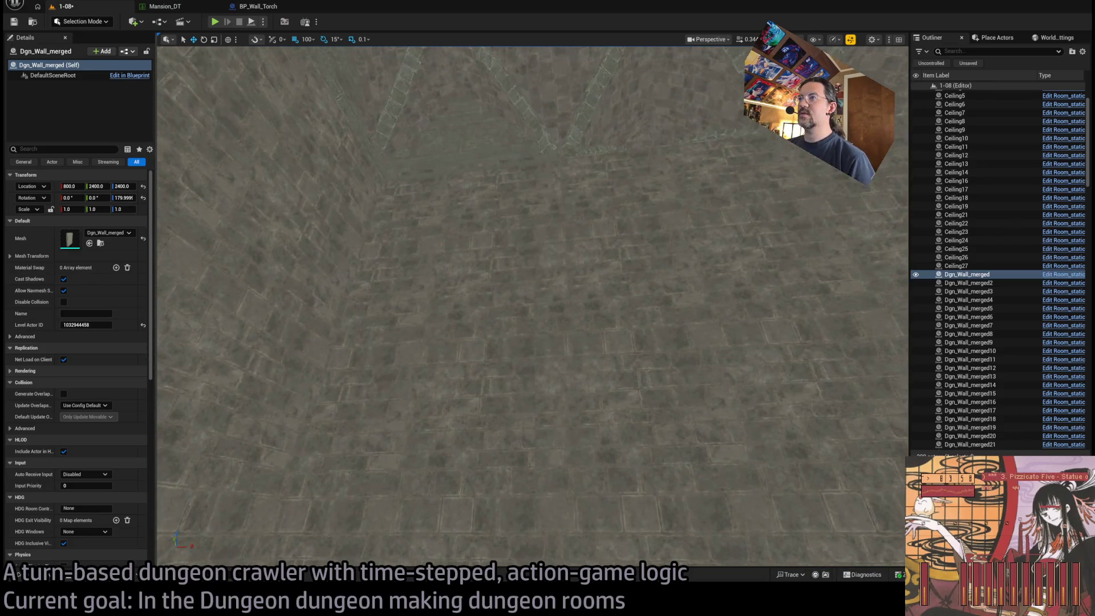
Step: Duplicate SM_Column_body11 as a twelfth column and type X 400 into its location
{"action": "key", "text": "ctrl+z"}
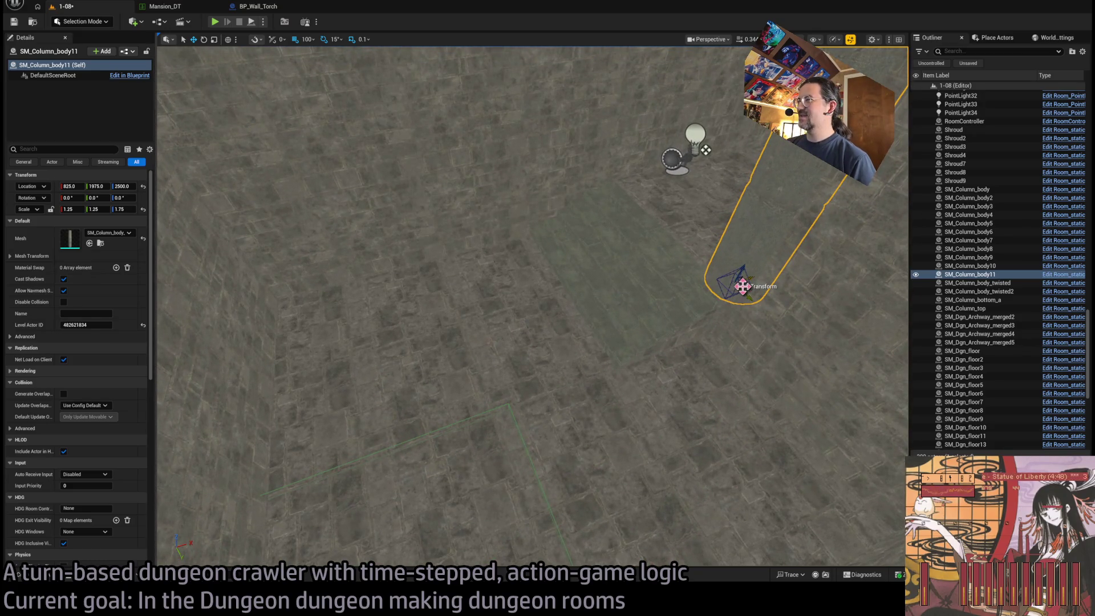
{"action": "left_click_drag", "start_coordinate": [745, 286], "coordinate": [444, 254]}
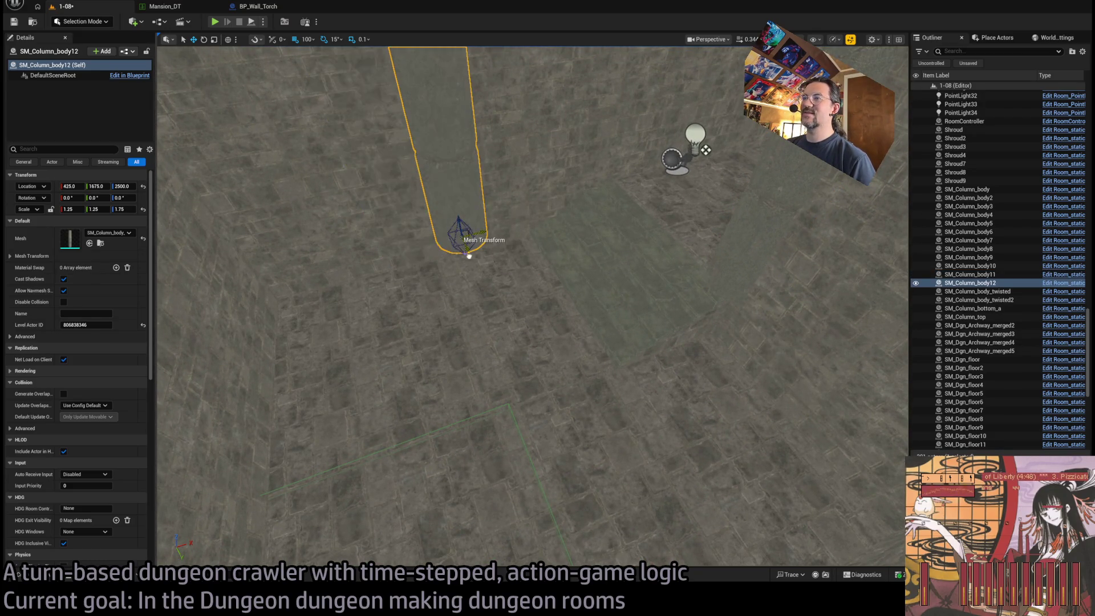
{"action": "left_click", "coordinate": [70, 186]}
{"action": "type", "text": "400"}
{"action": "key", "text": "Tab"}
{"action": "type", "text": "17"}
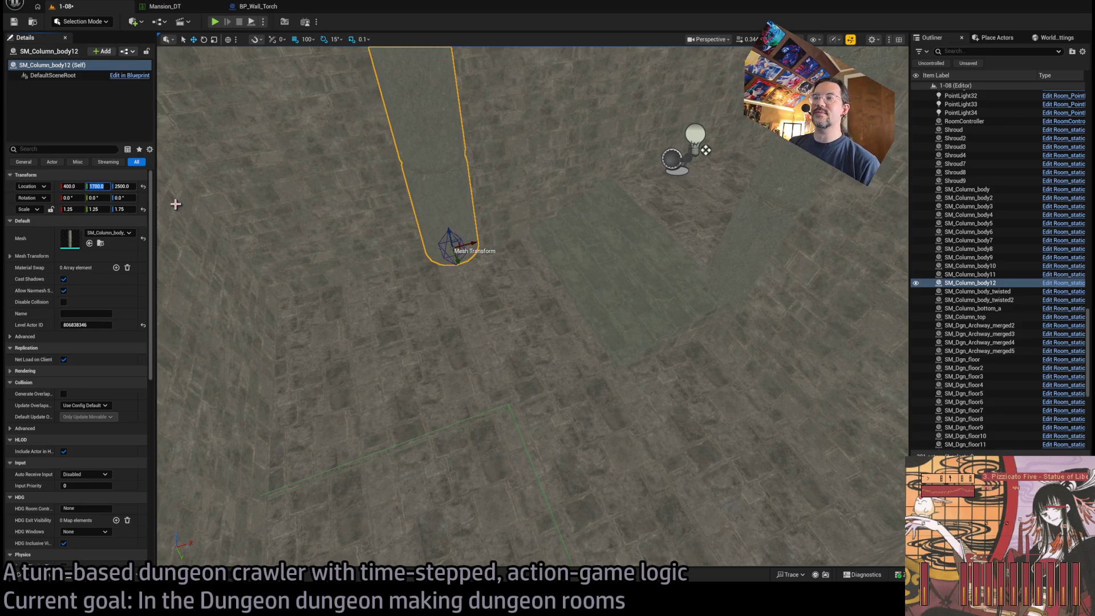
{"action": "left_click_drag", "start_coordinate": [176, 204], "coordinate": [206, 171]}
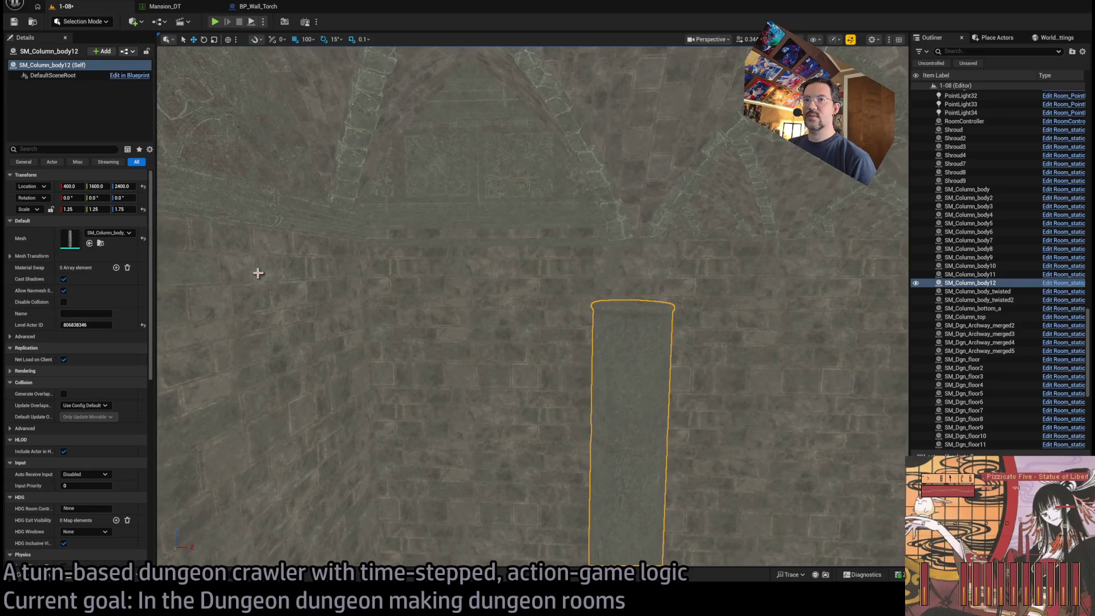
Step: Set the column's Scale Z to 2.0 and Alt-drag a copy as SM_Column_body13
{"action": "left_click_drag", "start_coordinate": [123, 209], "coordinate": [136, 208]}
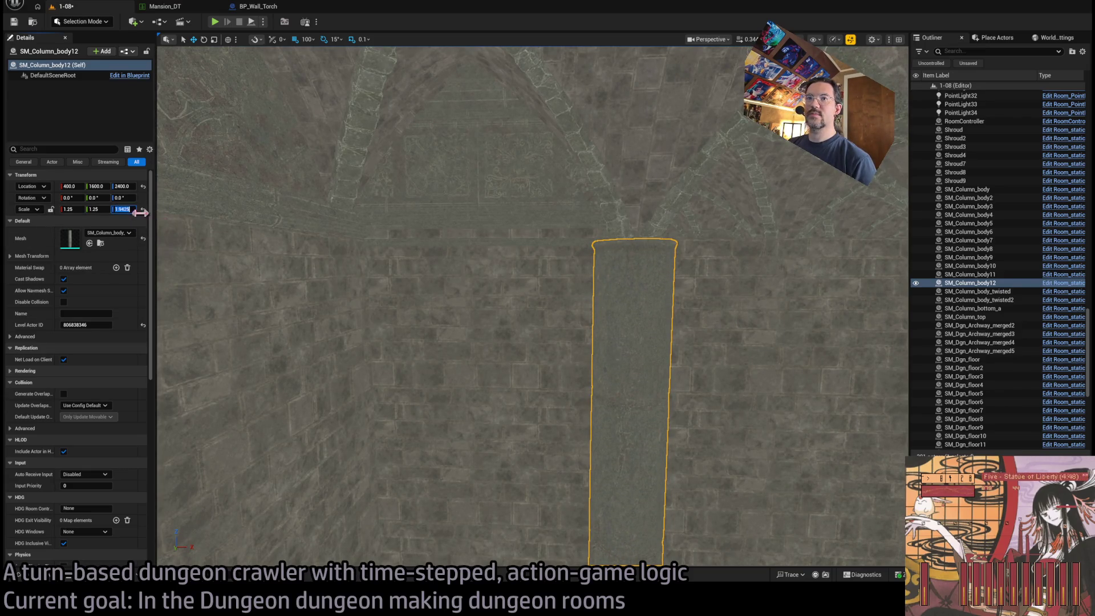
{"action": "type", "text": "2"}
{"action": "key", "text": "Return"}
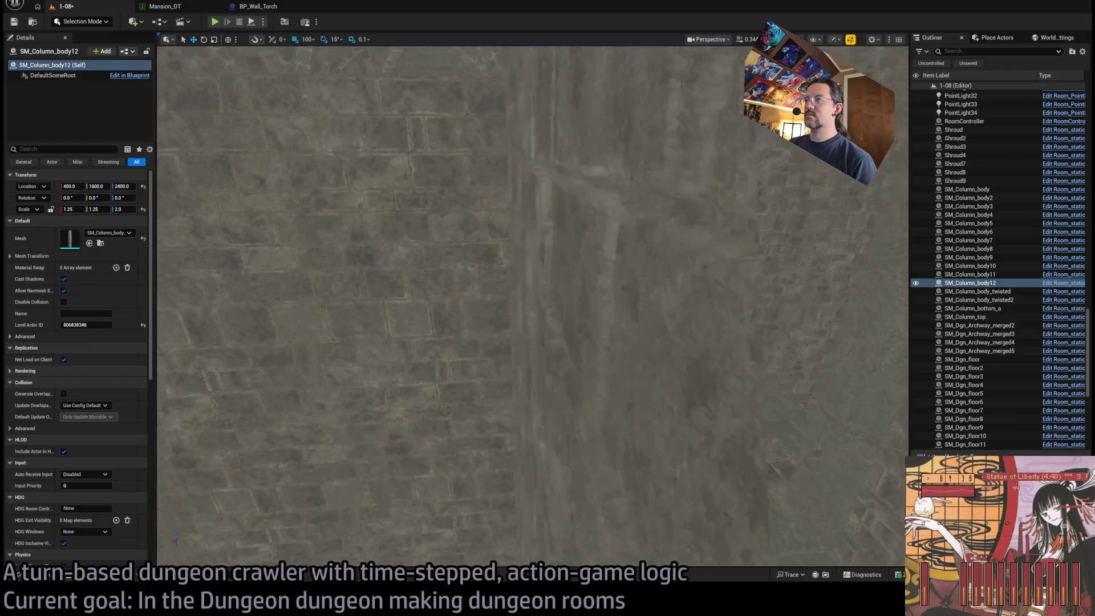
{"action": "left_click", "coordinate": [654, 415]}
{"action": "left_click_drag", "start_coordinate": [675, 541], "coordinate": [432, 536]}
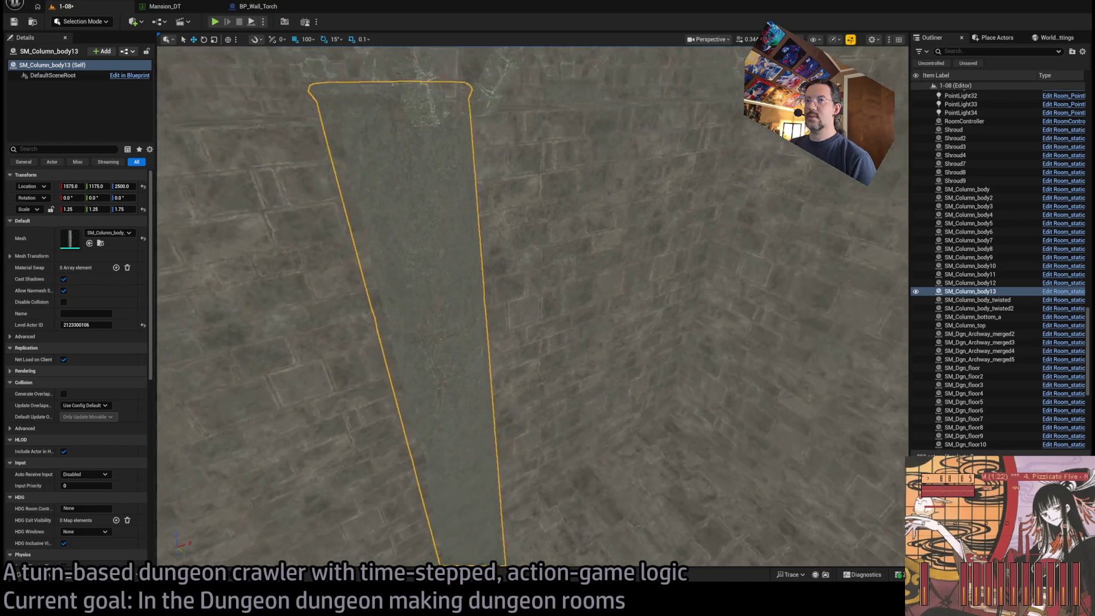
Step: Set SM_Column_body13's Location Y to 1200
{"action": "left_click", "coordinate": [97, 186]}
{"action": "type", "text": "1200"}
{"action": "key", "text": "Return"}
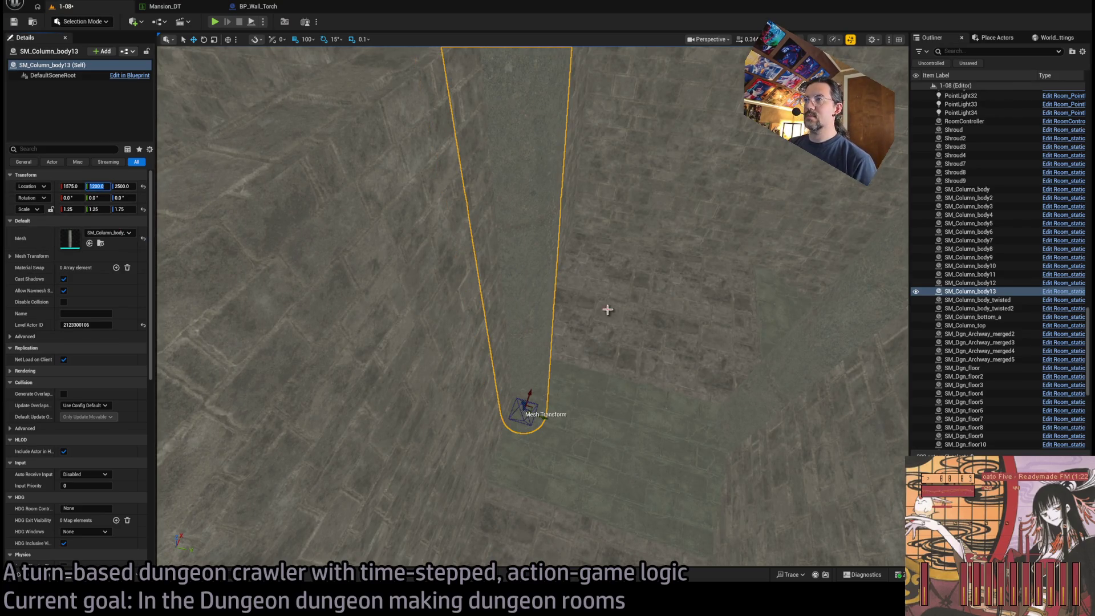
{"action": "left_click_drag", "start_coordinate": [607, 310], "coordinate": [576, 319]}
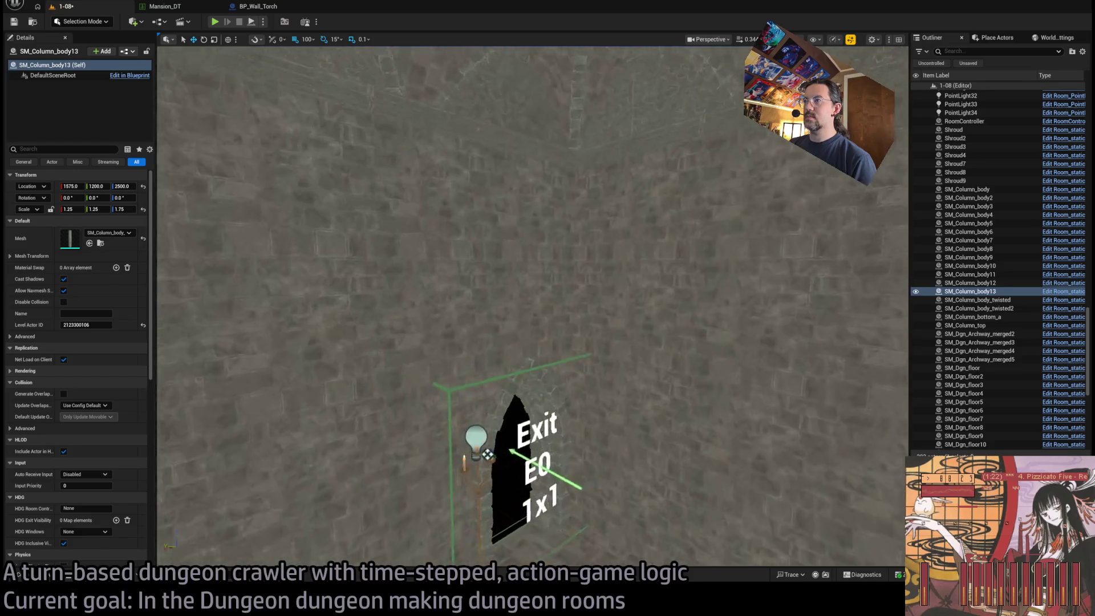
Step: Focus the view on the Exit doorway, then switch over to Photoshop
{"action": "key", "text": "d"}
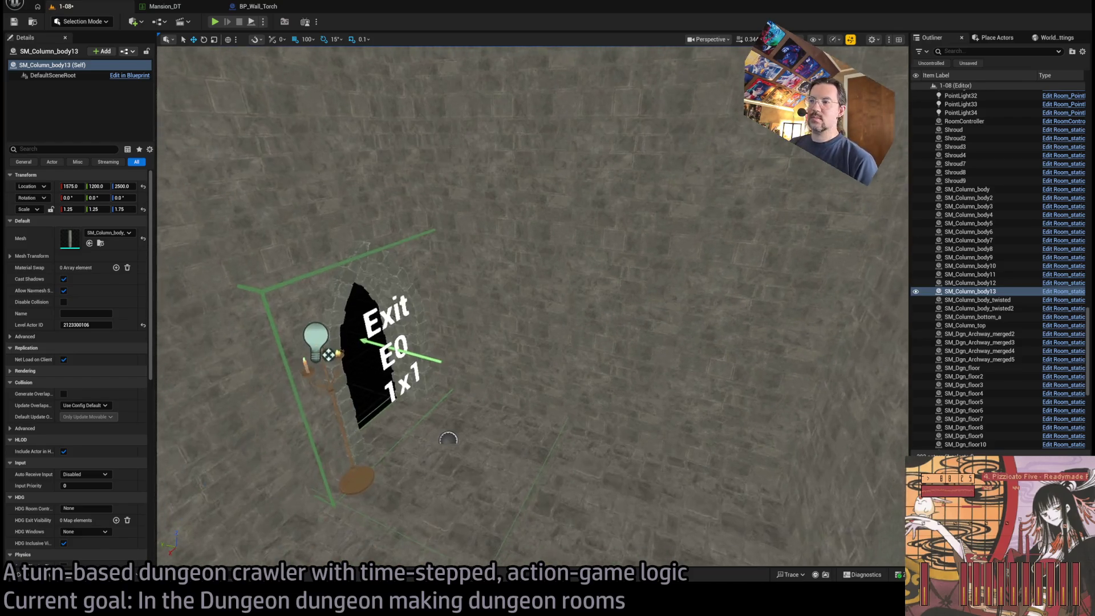
{"action": "key", "text": "f"}
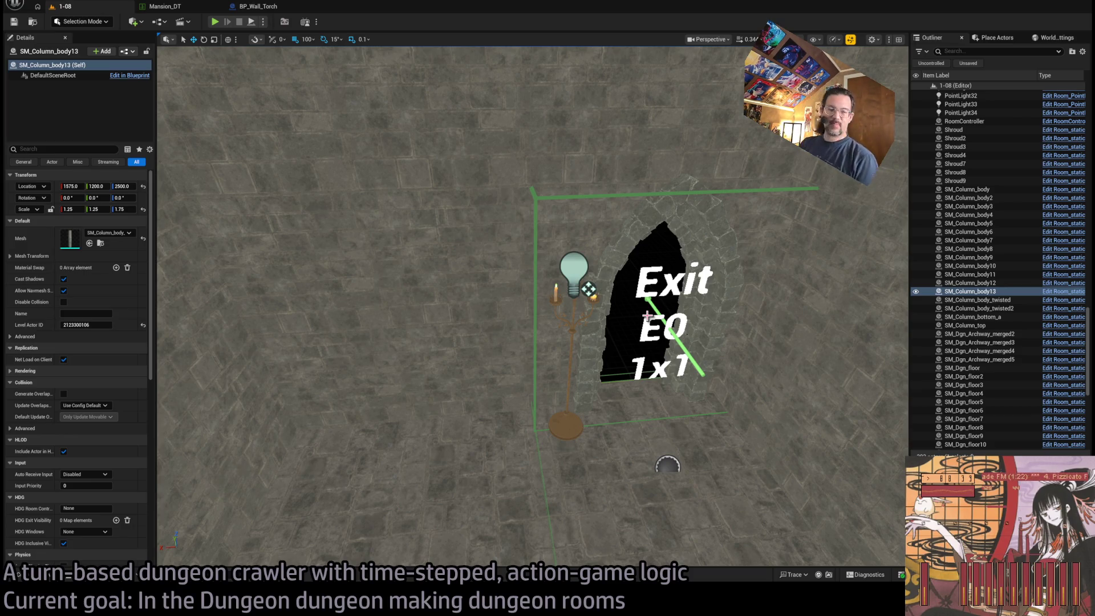
{"action": "key", "text": "alt+Tab"}
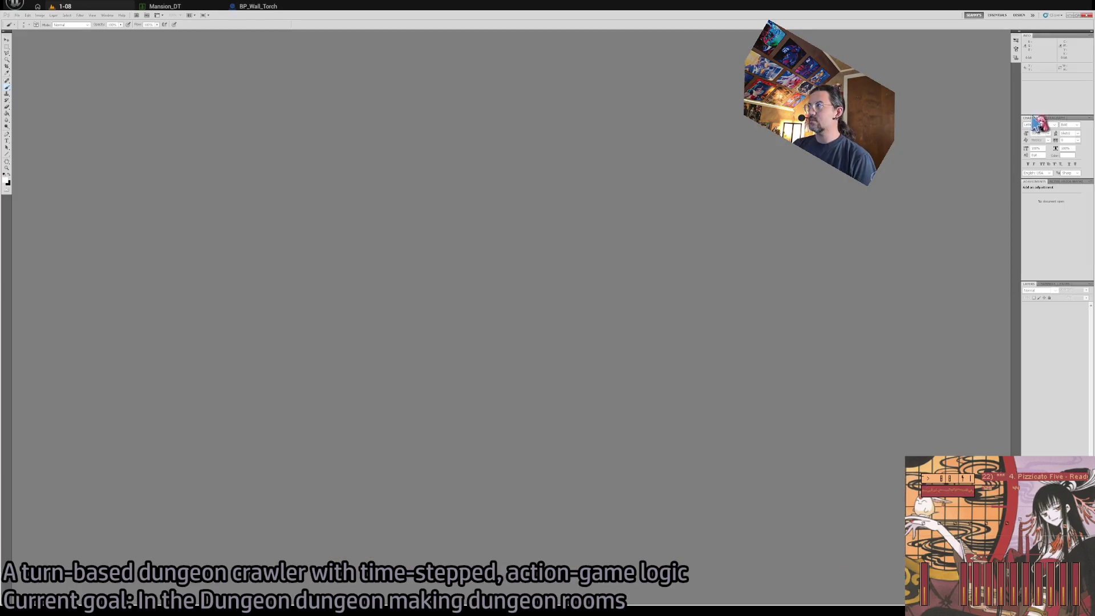
Step: Close the empty Photoshop window to return to the Unreal level
{"action": "left_click", "coordinate": [1085, 16]}
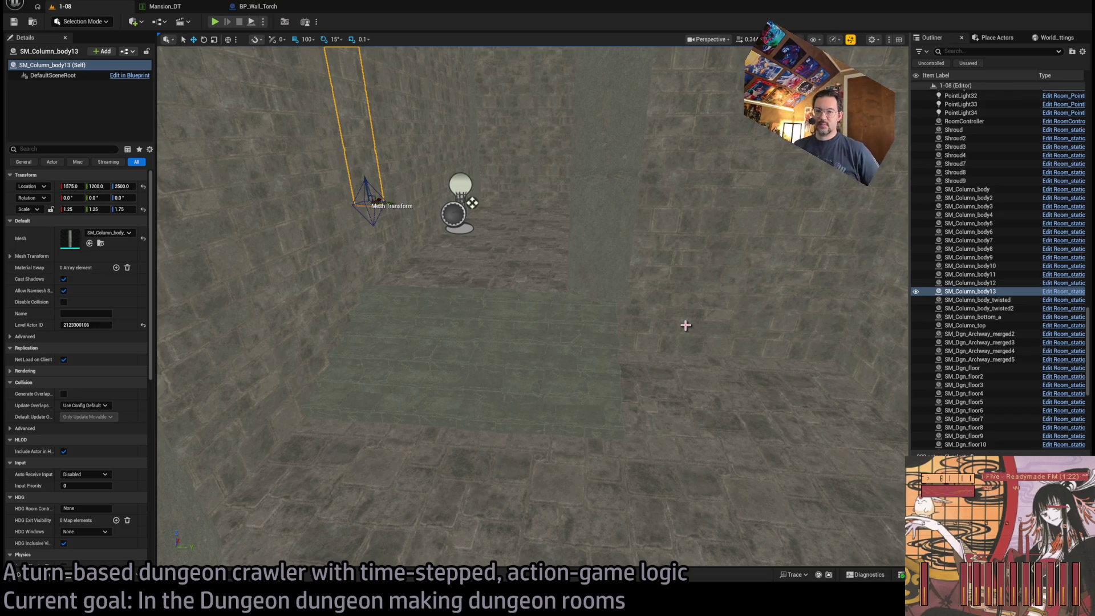
Step: Toggle the Content Drawer and move the view close to the column holding the candle torch
{"action": "left_click_drag", "start_coordinate": [341, 419], "coordinate": [399, 388]}
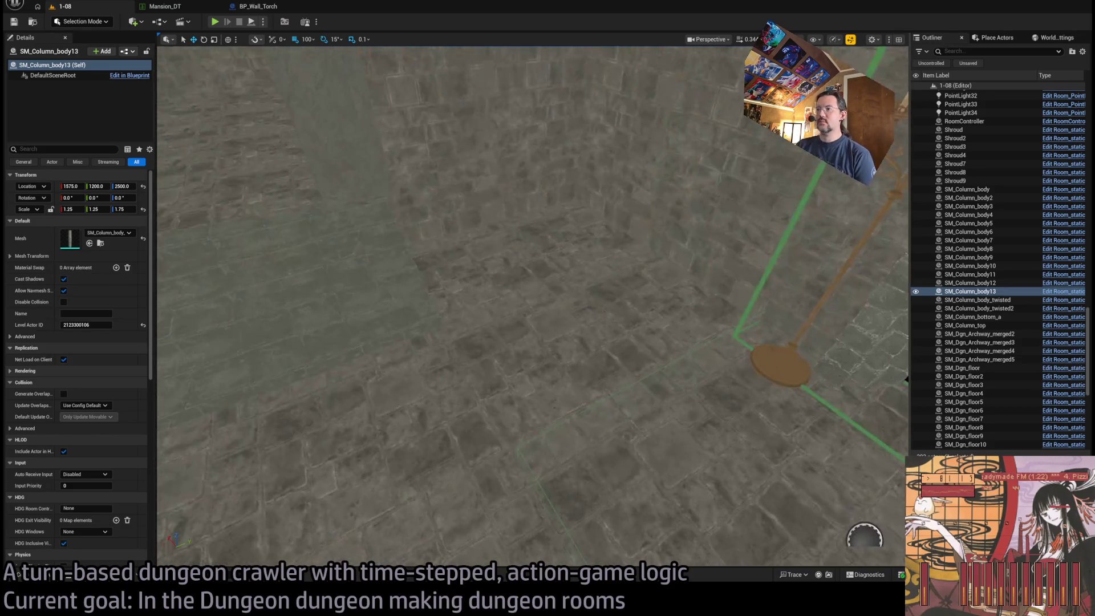
{"action": "key", "text": "ctrl+space"}
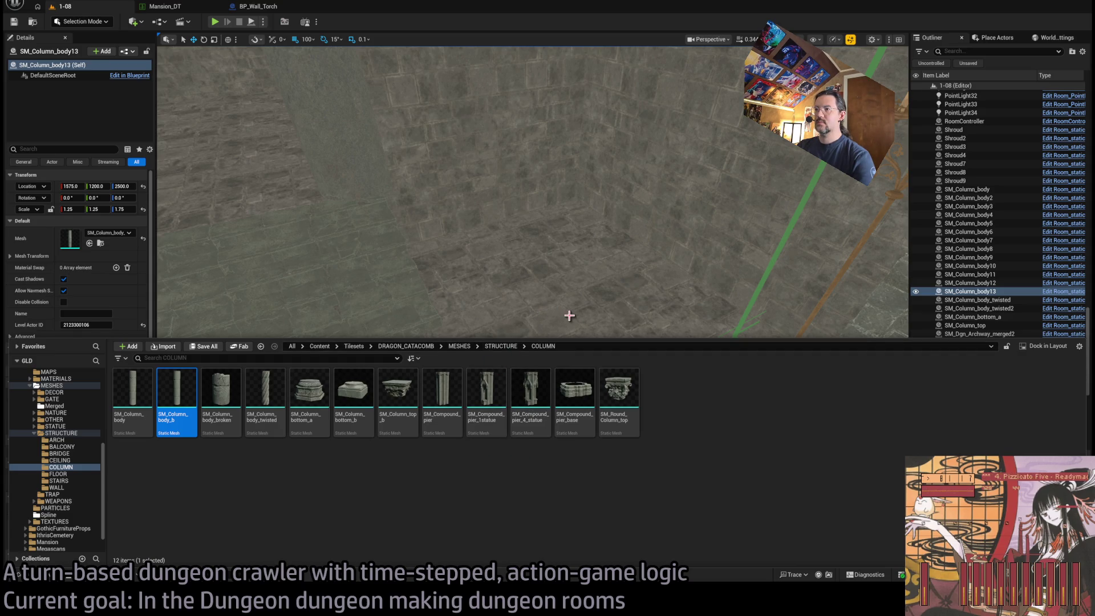
{"action": "left_click_drag", "start_coordinate": [536, 302], "coordinate": [516, 294]}
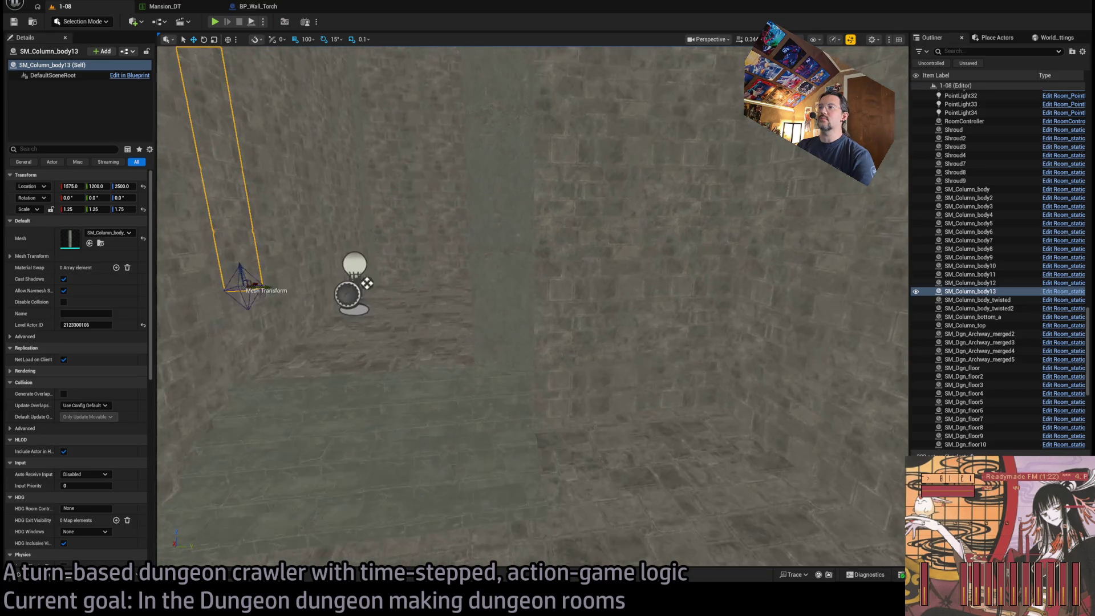
{"action": "left_click", "coordinate": [60, 579]}
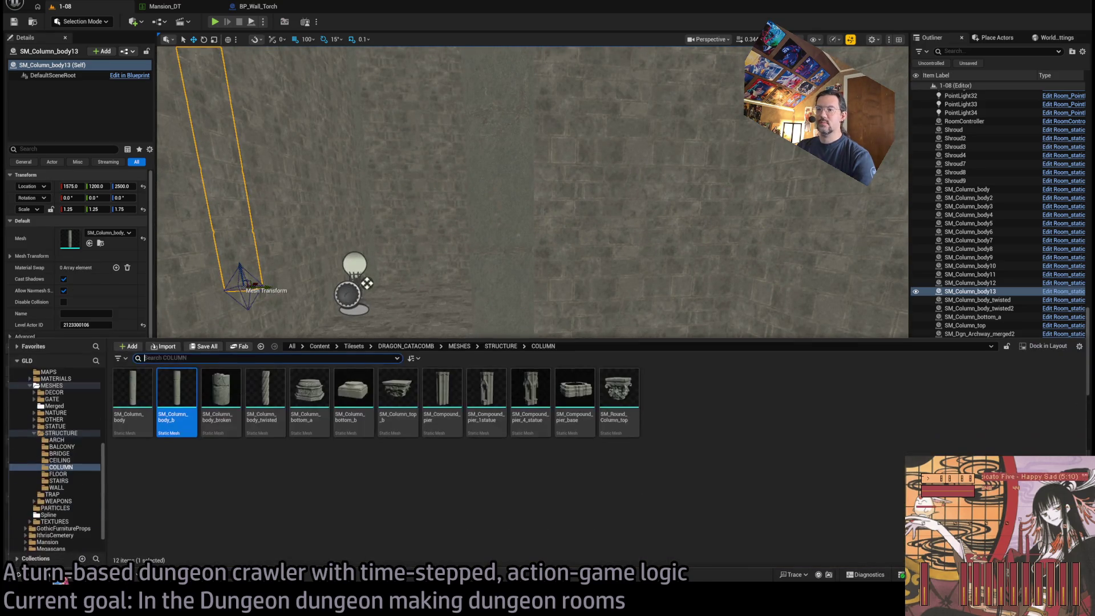
{"action": "left_click", "coordinate": [60, 580]}
{"action": "mouse_move", "coordinate": [537, 302]}
{"action": "left_mouse_down"}
{"action": "mouse_move", "coordinate": [502, 302]}
{"action": "mouse_move", "coordinate": [548, 279]}
{"action": "left_mouse_up"}
{"action": "left_click_drag", "start_coordinate": [404, 553], "coordinate": [443, 419]}
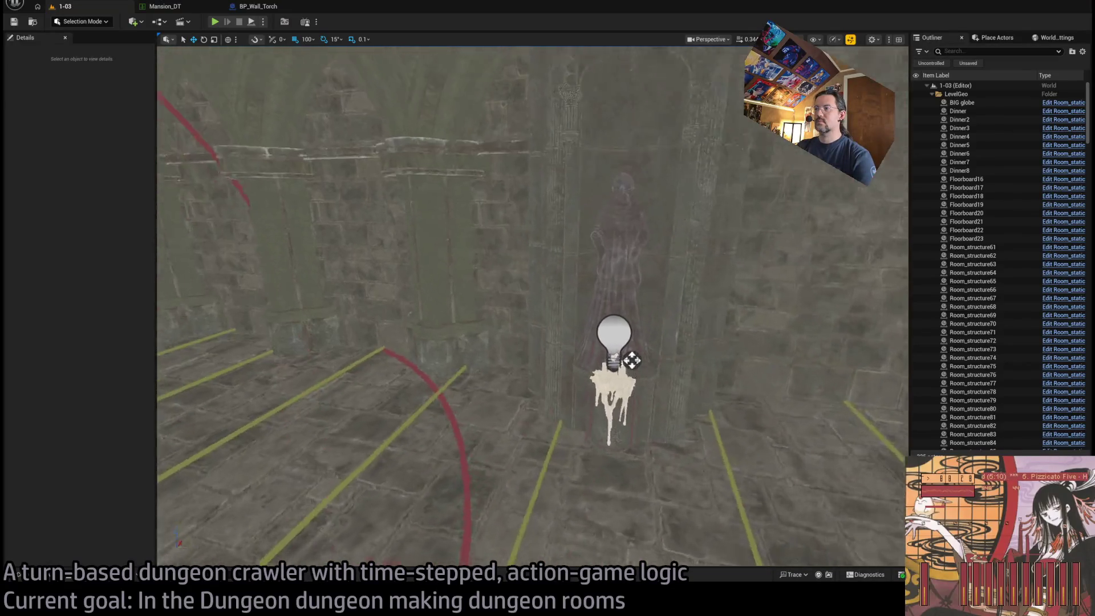
Step: Select the candle torch, its column and point light in level 1-03, then return to level 1-08
{"action": "left_click", "coordinate": [645, 401]}
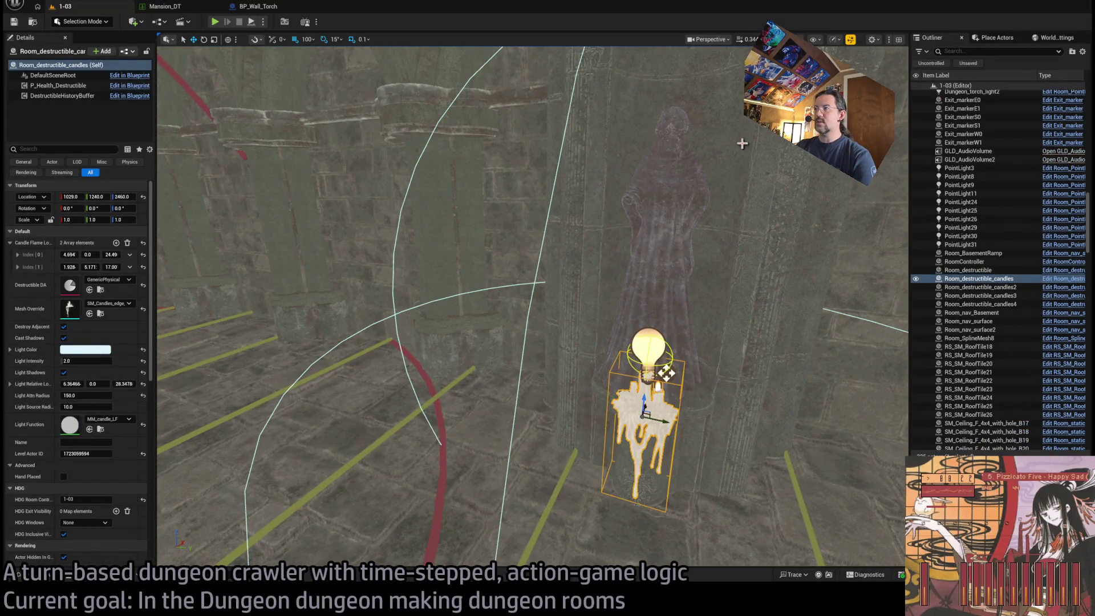
{"action": "left_click", "coordinate": [681, 200], "text": "ctrl"}
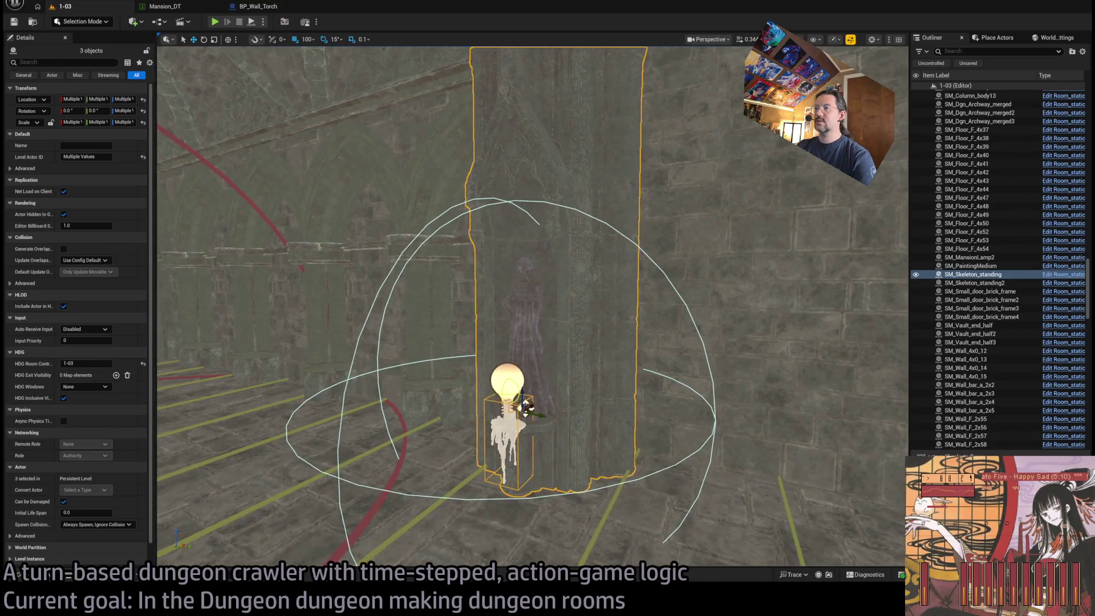
{"action": "left_click", "coordinate": [577, 289]}
{"action": "left_click", "coordinate": [548, 461], "text": "ctrl"}
{"action": "left_click", "coordinate": [506, 382], "text": "ctrl"}
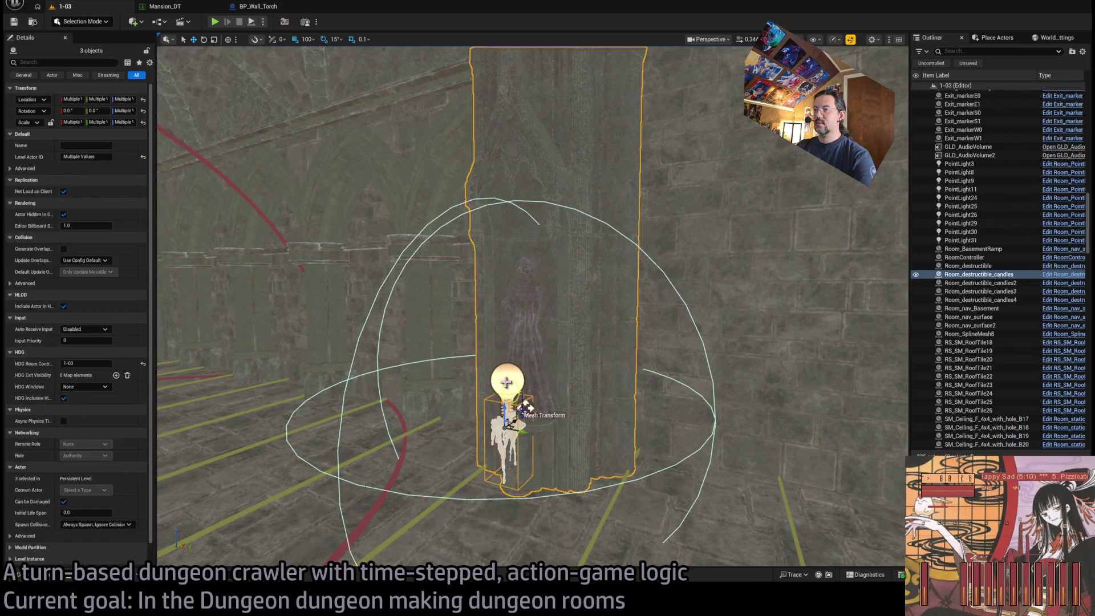
{"action": "left_click_drag", "start_coordinate": [653, 363], "coordinate": [616, 339]}
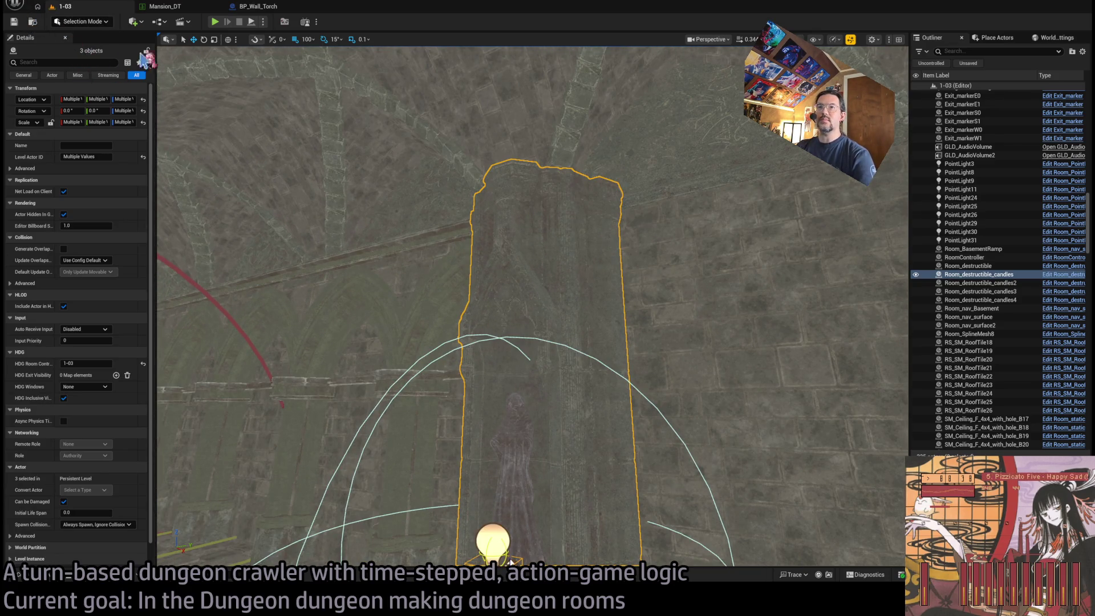
{"action": "key", "text": "Escape"}
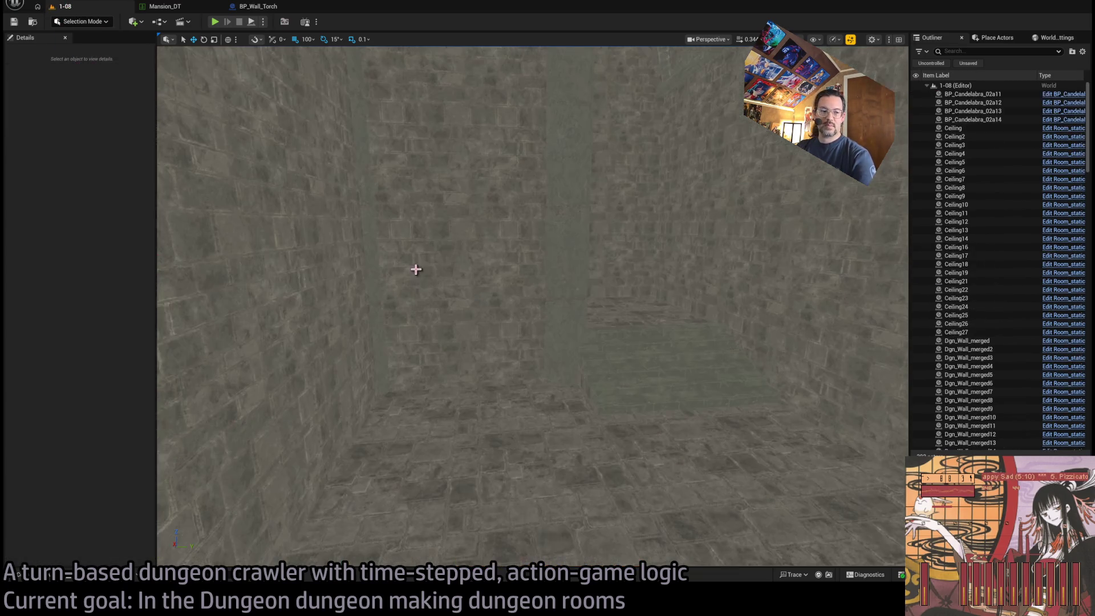
Step: Paste the candle torch, column and point light into level 1-08 and slide them into place
{"action": "key", "text": "ctrl+v"}
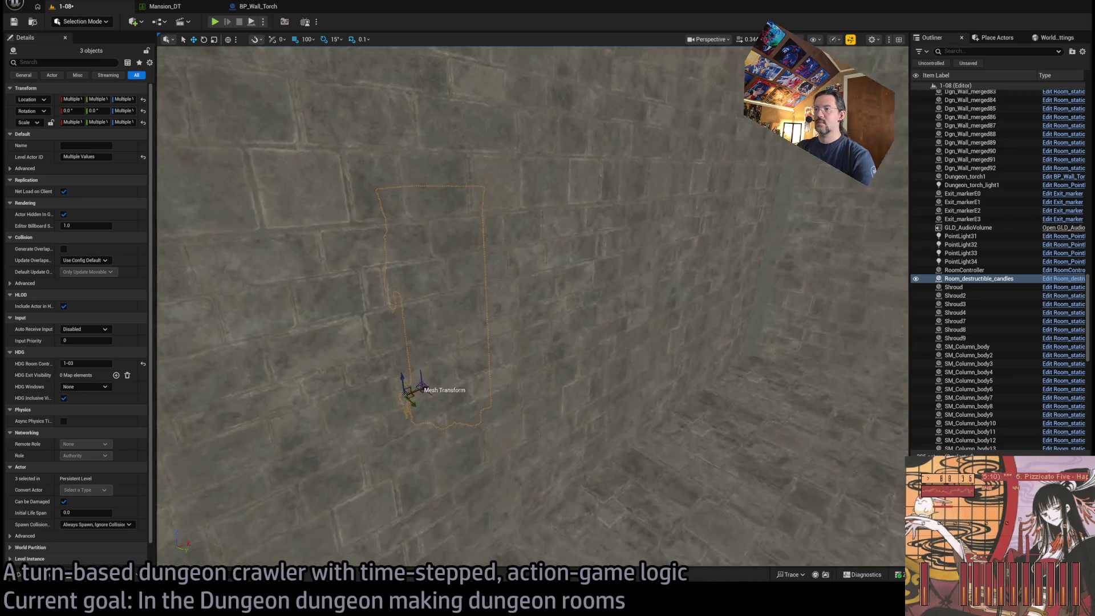
{"action": "left_click_drag", "start_coordinate": [334, 386], "coordinate": [509, 559]}
{"action": "left_click_drag", "start_coordinate": [675, 456], "coordinate": [528, 448]}
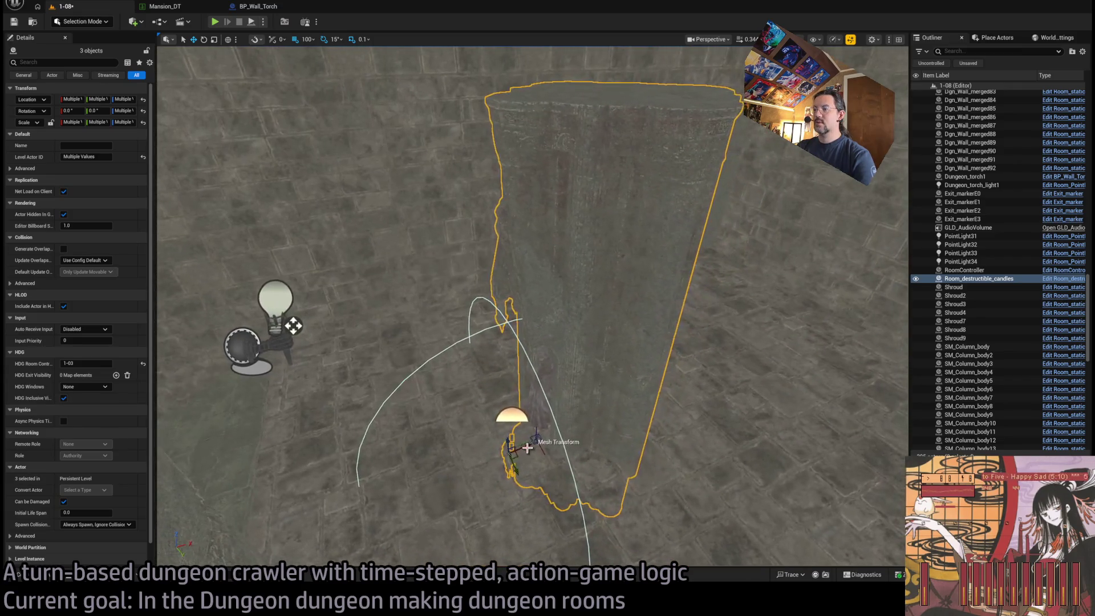
{"action": "key", "text": "f"}
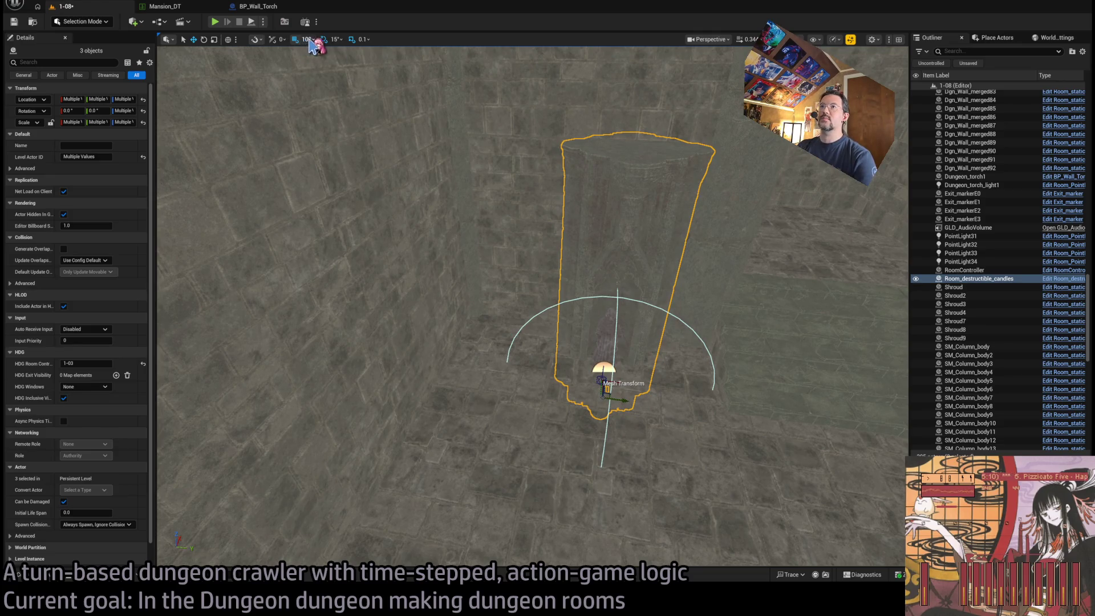
{"action": "scroll", "coordinate": [606, 382], "scroll_direction": "up", "scroll_amount": 5}
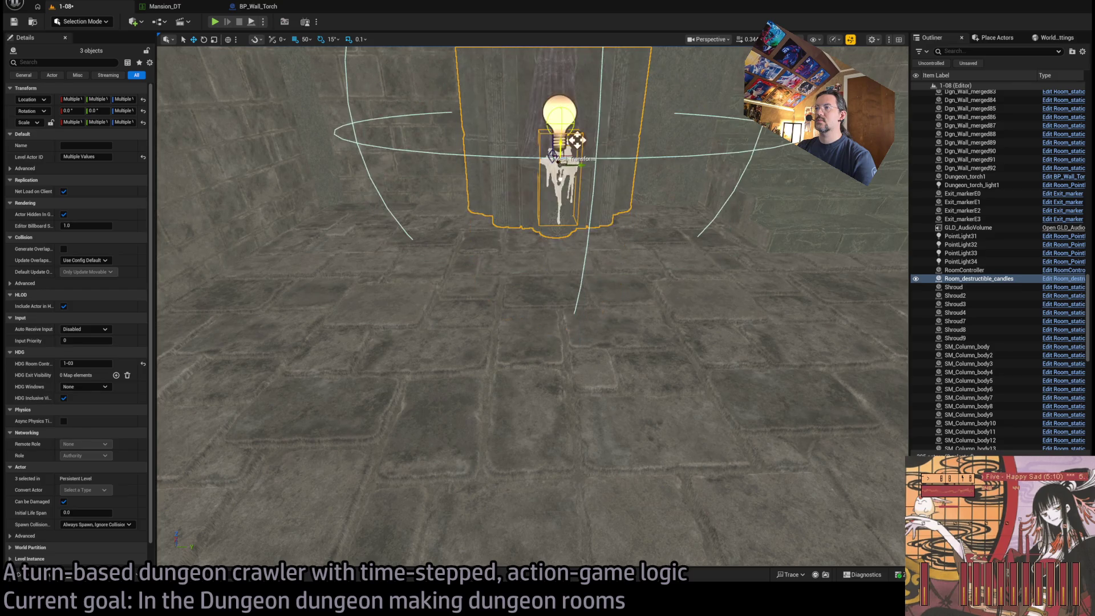
{"action": "mouse_move", "coordinate": [584, 165]}
{"action": "left_mouse_down"}
{"action": "mouse_move", "coordinate": [515, 165]}
{"action": "mouse_move", "coordinate": [480, 458]}
{"action": "mouse_move", "coordinate": [514, 457]}
{"action": "mouse_move", "coordinate": [511, 562]}
{"action": "mouse_move", "coordinate": [524, 521]}
{"action": "mouse_move", "coordinate": [495, 419]}
{"action": "mouse_move", "coordinate": [525, 487]}
{"action": "mouse_move", "coordinate": [549, 476]}
{"action": "mouse_move", "coordinate": [551, 311]}
{"action": "mouse_move", "coordinate": [547, 490]}
{"action": "mouse_move", "coordinate": [462, 562]}
{"action": "mouse_move", "coordinate": [501, 564]}
{"action": "mouse_move", "coordinate": [496, 471]}
{"action": "mouse_move", "coordinate": [553, 455]}
{"action": "mouse_move", "coordinate": [539, 505]}
{"action": "mouse_move", "coordinate": [557, 409]}
{"action": "left_mouse_up"}
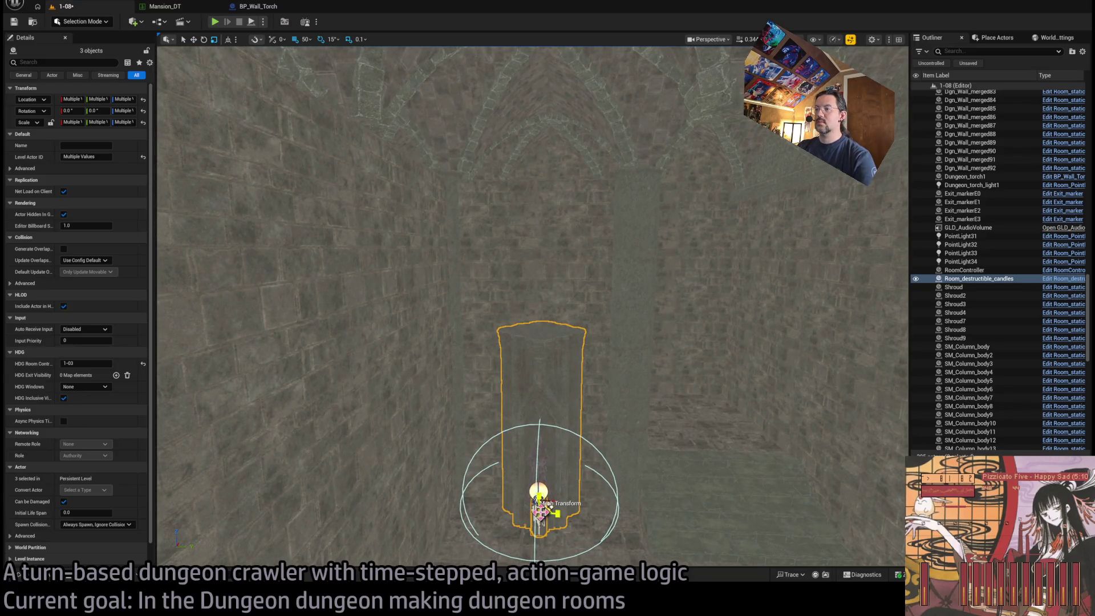
{"action": "left_click", "coordinate": [26, 574]}
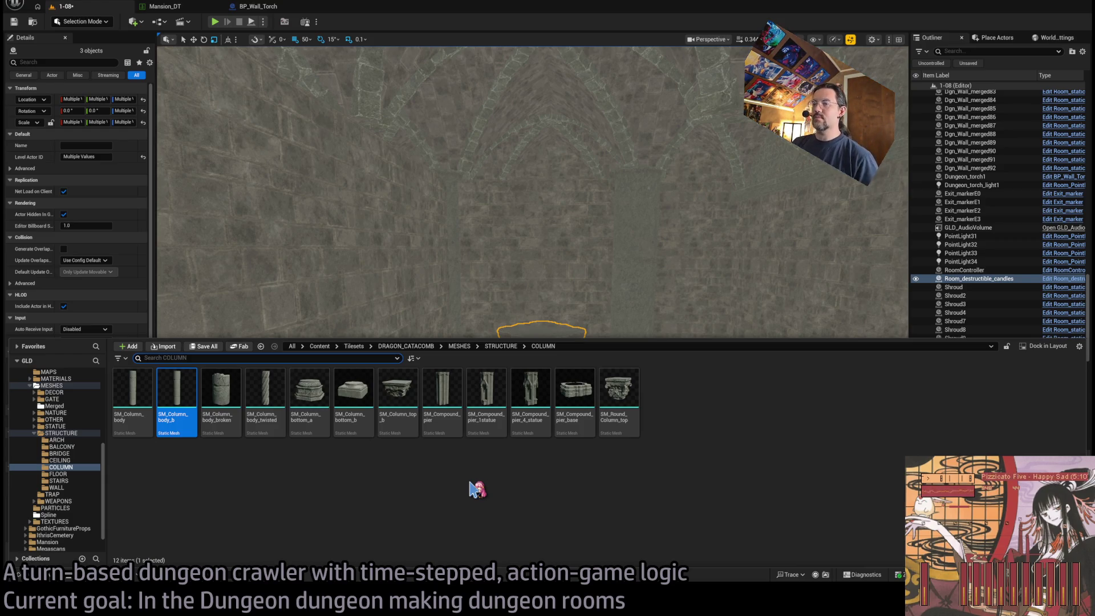
{"action": "left_click", "coordinate": [537, 431]}
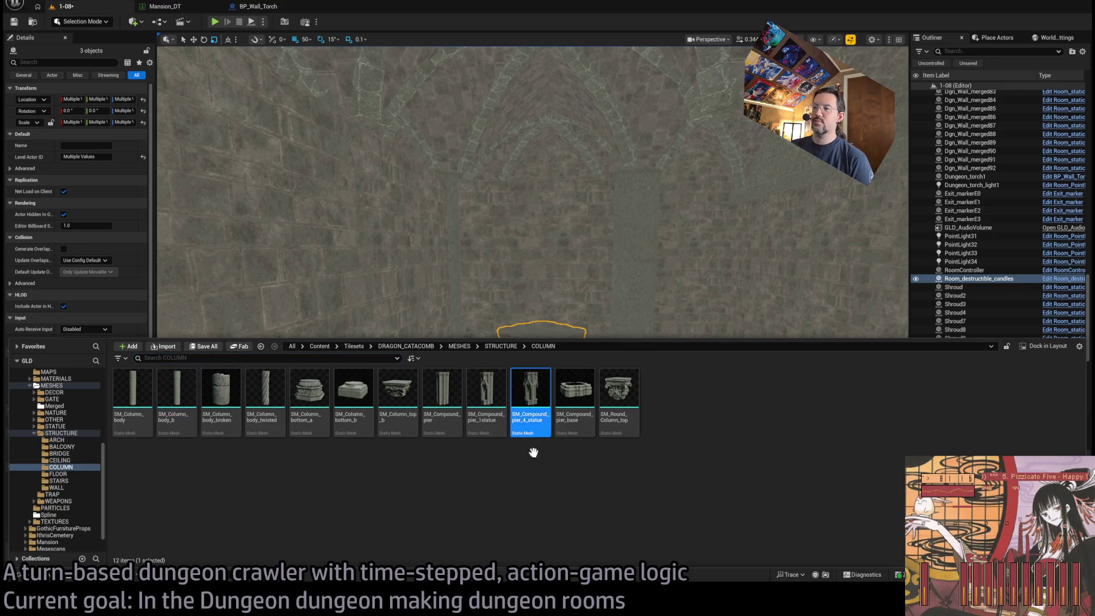
{"action": "left_click_drag", "start_coordinate": [546, 321], "coordinate": [539, 319]}
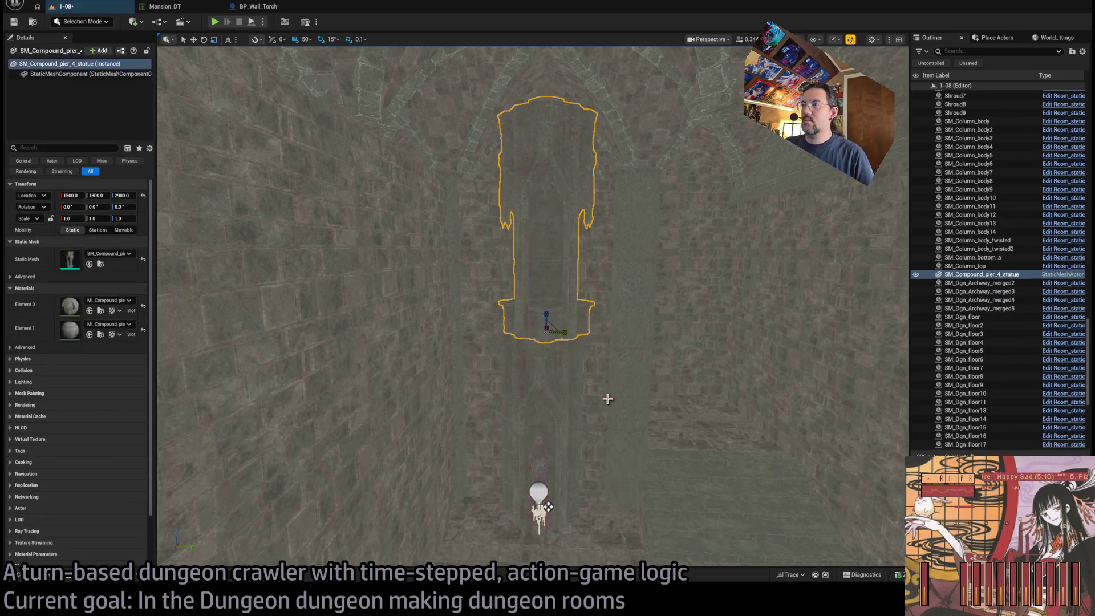
{"action": "scroll", "coordinate": [607, 399], "scroll_direction": "down", "scroll_amount": 5}
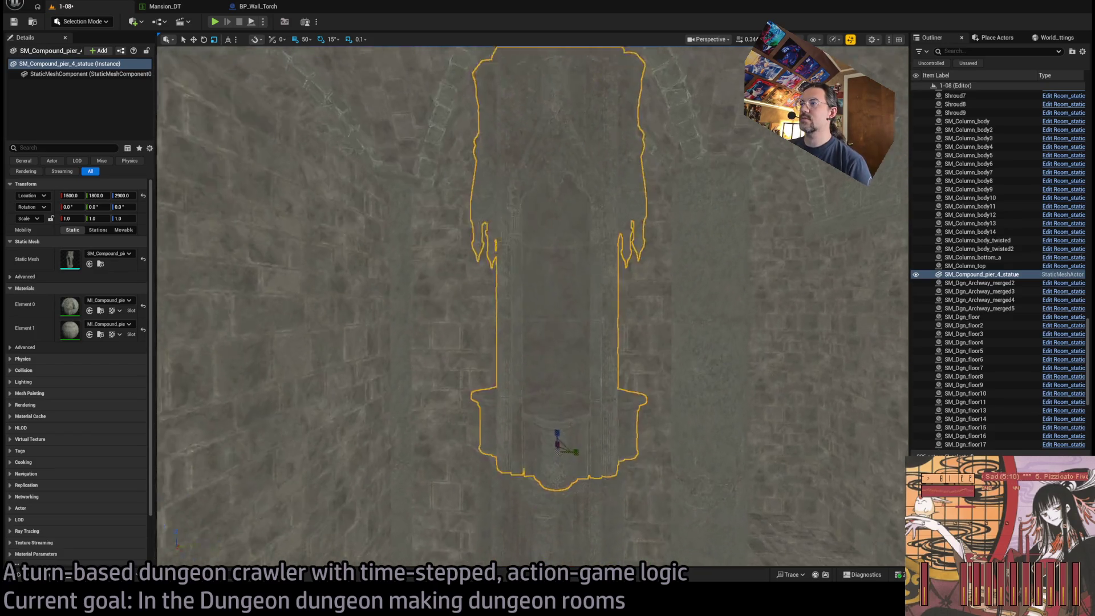
{"action": "key", "text": "Down"}
{"action": "key", "text": "Down"}
{"action": "key", "text": "Down"}
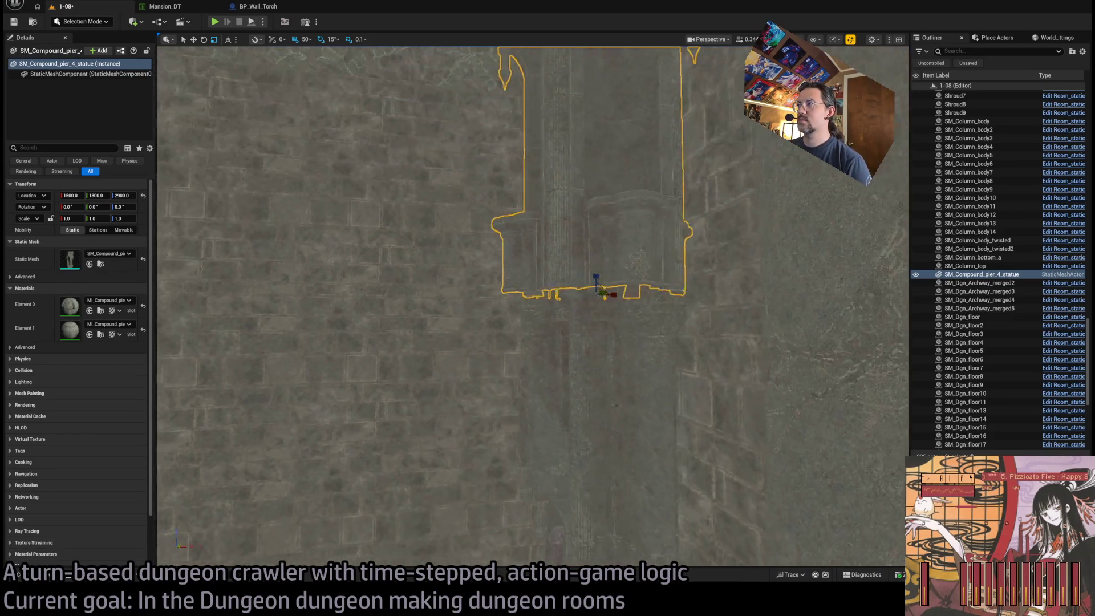
{"action": "key", "text": "Page_Up"}
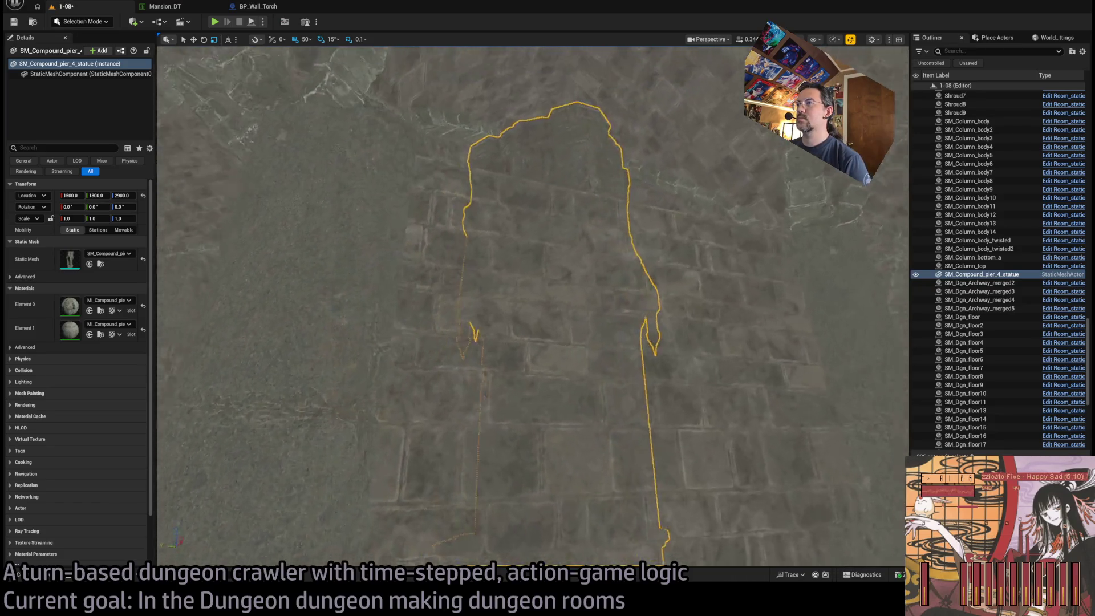
{"action": "key", "text": "Up"}
{"action": "key", "text": "Up"}
{"action": "key", "text": "Up"}
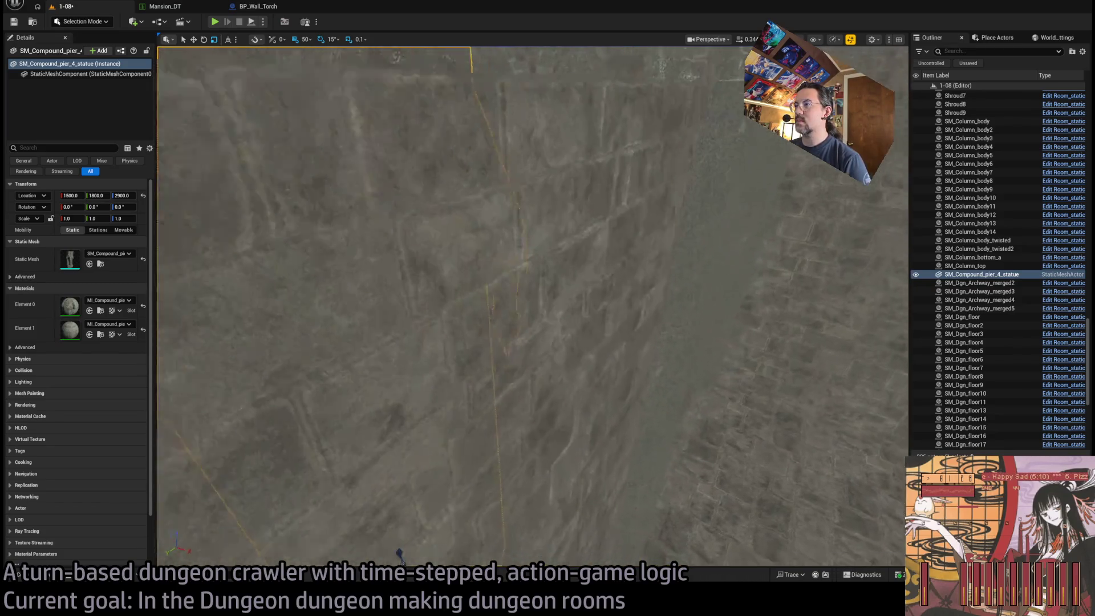
{"action": "key", "text": "Down"}
{"action": "key", "text": "Down"}
{"action": "key", "text": "Down"}
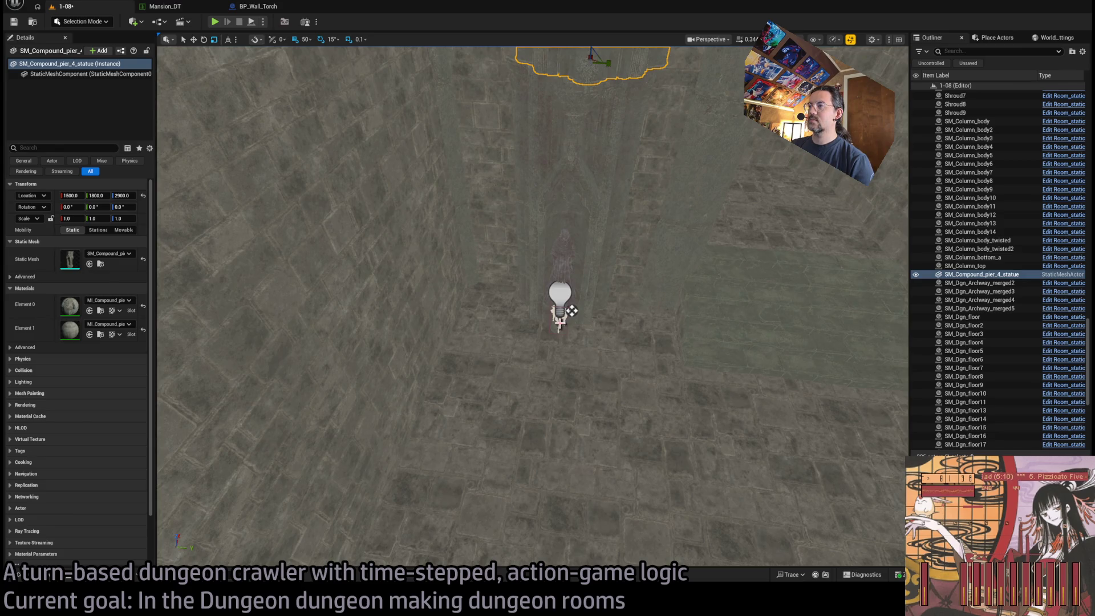
Step: Alt-drag a copy of Room_destructible_candles up to Z 2960 onto the wall ledge
{"action": "left_click", "coordinate": [571, 310]}
{"action": "left_click", "coordinate": [571, 311]}
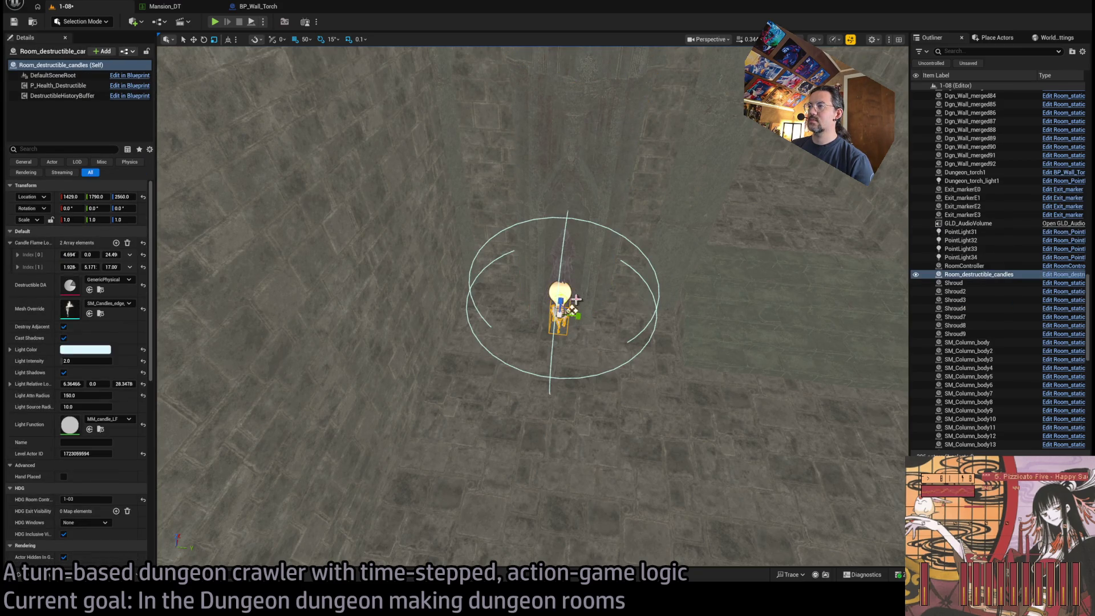
{"action": "left_click_drag", "start_coordinate": [605, 330], "coordinate": [605, 229]}
{"action": "mouse_move", "coordinate": [685, 281]}
{"action": "left_mouse_down"}
{"action": "mouse_move", "coordinate": [558, 498]}
{"action": "mouse_move", "coordinate": [547, 449]}
{"action": "left_mouse_up"}
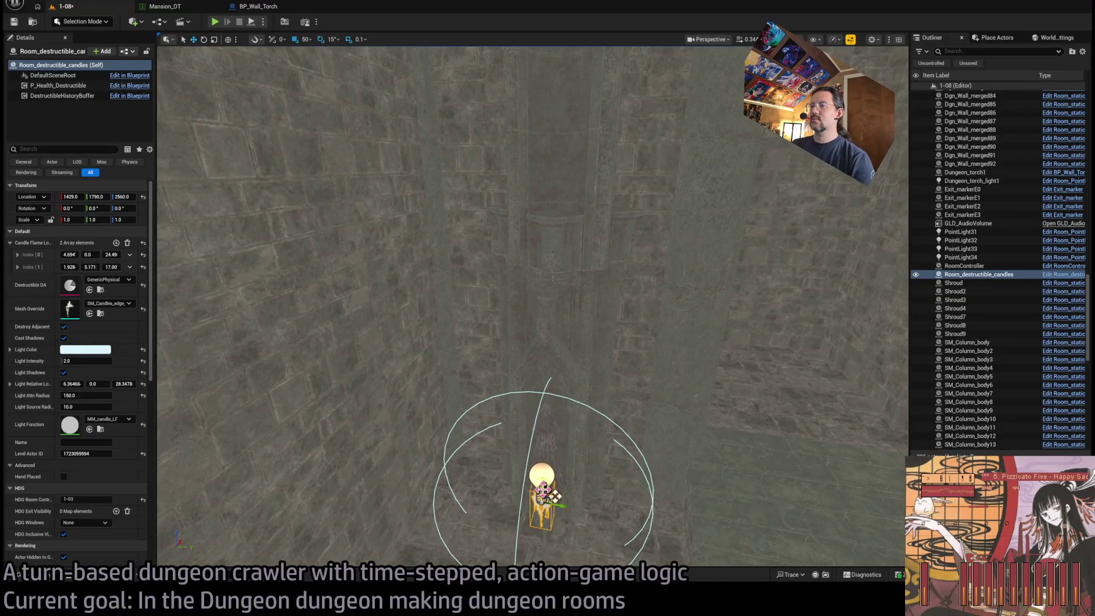
{"action": "left_click_drag", "start_coordinate": [556, 496], "coordinate": [563, 206]}
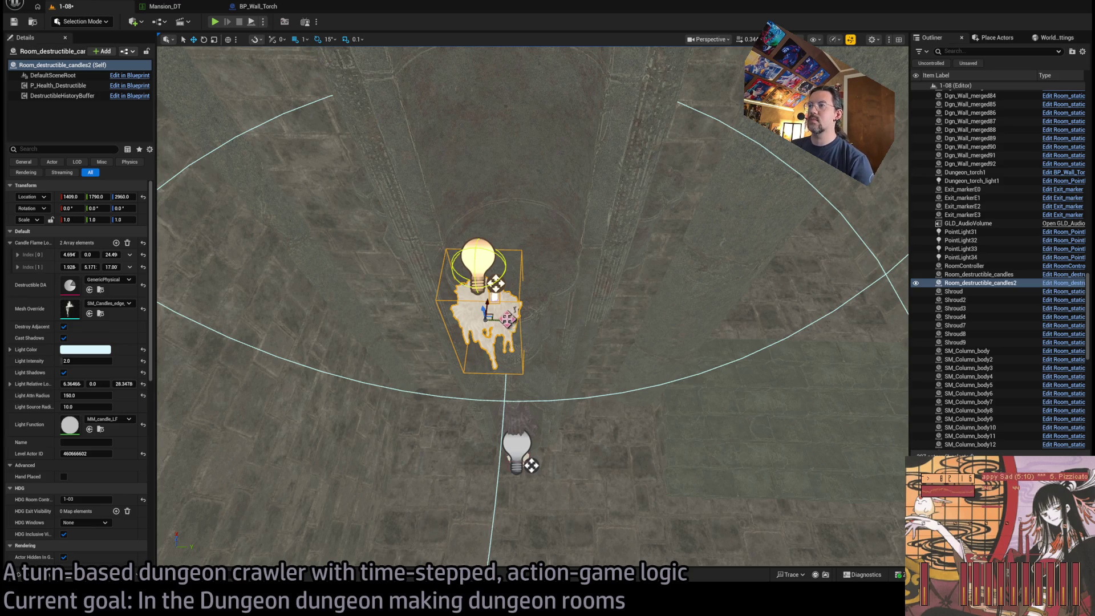
Step: Inspect the raised candle copy, then select and frame the left candle cluster
{"action": "key", "text": "f"}
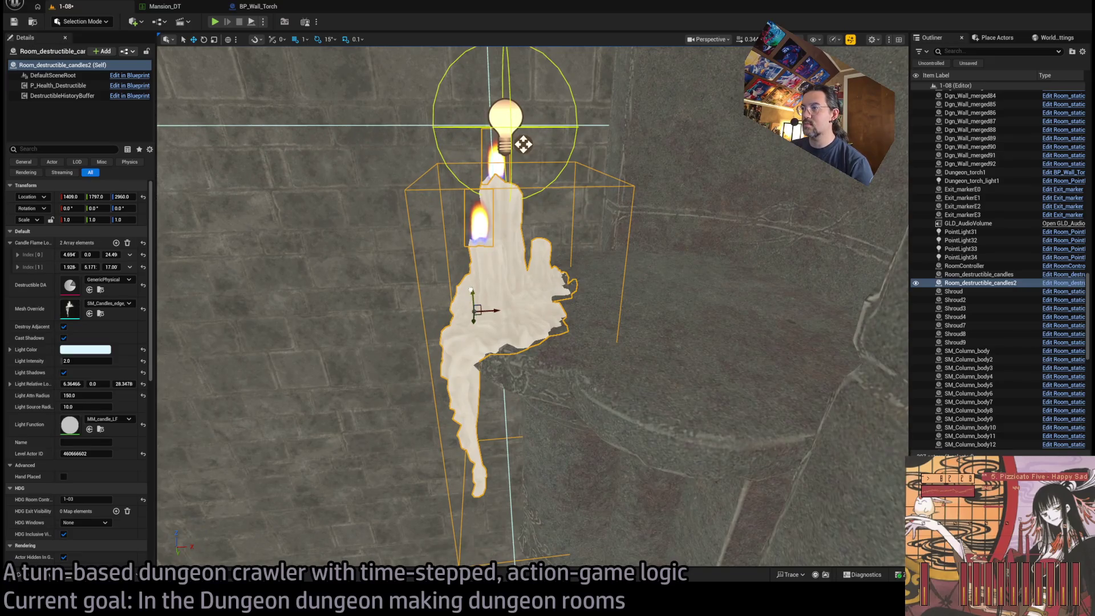
{"action": "mouse_move", "coordinate": [524, 144]}
{"action": "left_mouse_down"}
{"action": "mouse_move", "coordinate": [616, 164]}
{"action": "mouse_move", "coordinate": [564, 190]}
{"action": "mouse_move", "coordinate": [631, 65]}
{"action": "left_mouse_up"}
{"action": "scroll", "coordinate": [524, 257], "scroll_direction": "down", "scroll_amount": 10}
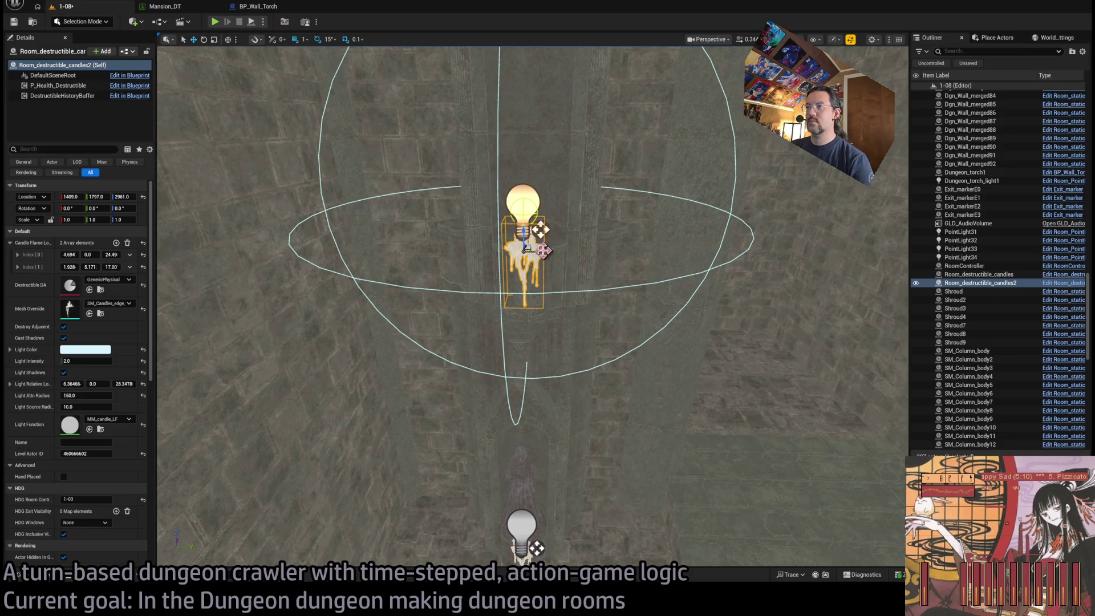
{"action": "mouse_move", "coordinate": [562, 266]}
{"action": "left_mouse_down"}
{"action": "mouse_move", "coordinate": [496, 355]}
{"action": "mouse_move", "coordinate": [461, 372]}
{"action": "mouse_move", "coordinate": [692, 367]}
{"action": "mouse_move", "coordinate": [680, 354]}
{"action": "mouse_move", "coordinate": [665, 362]}
{"action": "mouse_move", "coordinate": [673, 297]}
{"action": "left_mouse_up"}
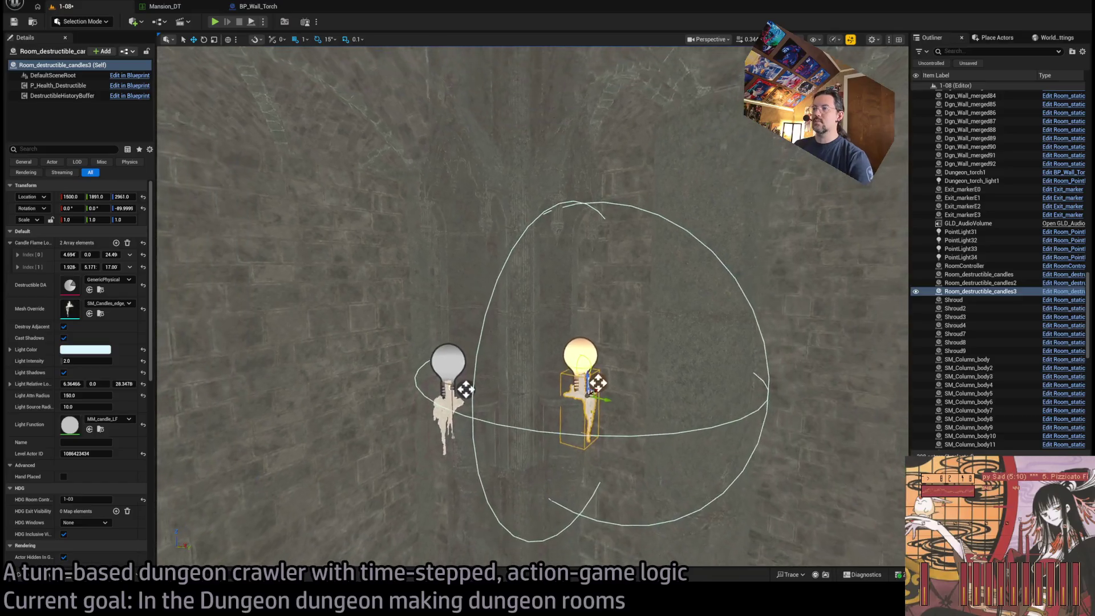
{"action": "left_click", "coordinate": [502, 393]}
{"action": "key", "text": "f"}
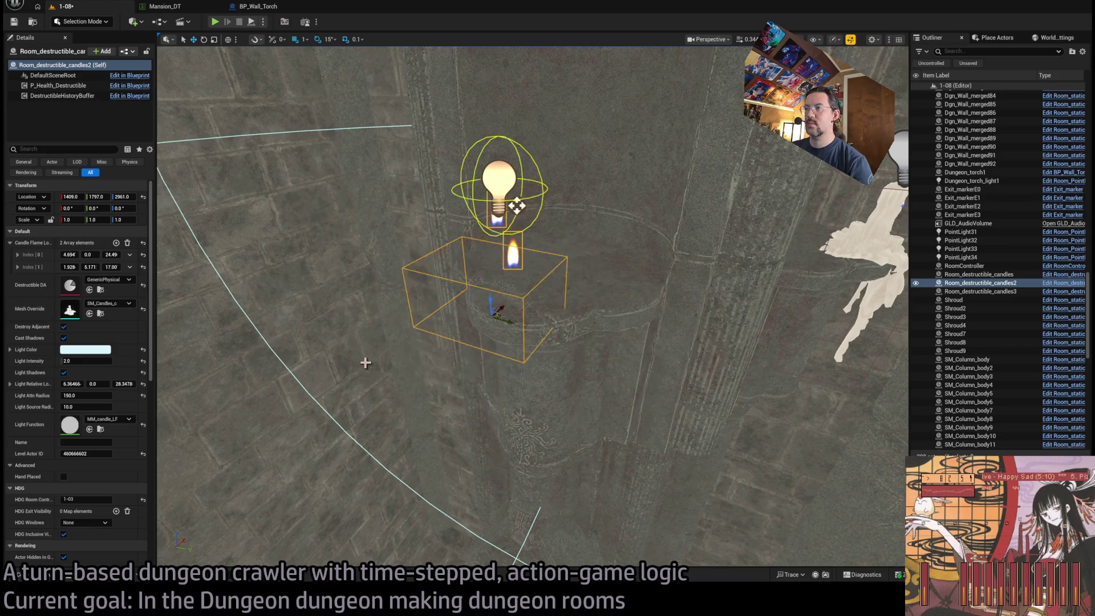
Step: Put a smaller candle mesh in Mesh Override and shift the Light Relative Location sideways
{"action": "mouse_move", "coordinate": [430, 325]}
{"action": "left_mouse_down"}
{"action": "mouse_move", "coordinate": [456, 314]}
{"action": "mouse_move", "coordinate": [433, 296]}
{"action": "mouse_move", "coordinate": [467, 311]}
{"action": "left_mouse_up"}
{"action": "mouse_move", "coordinate": [601, 217]}
{"action": "left_mouse_down"}
{"action": "mouse_move", "coordinate": [570, 217]}
{"action": "mouse_move", "coordinate": [588, 160]}
{"action": "mouse_move", "coordinate": [563, 223]}
{"action": "left_mouse_up"}
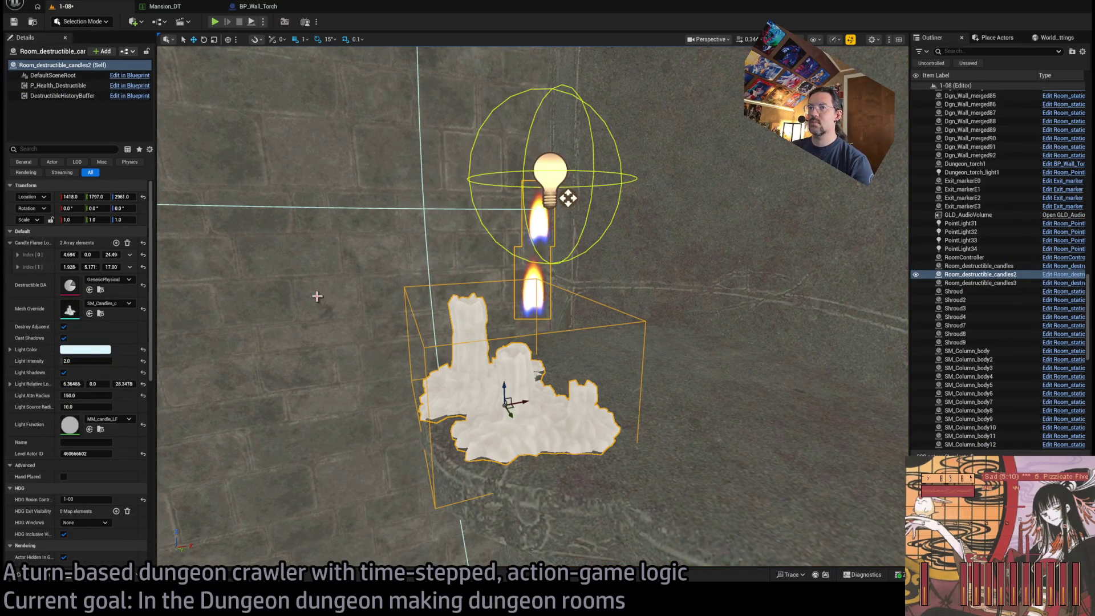
{"action": "left_click_drag", "start_coordinate": [73, 384], "coordinate": [104, 376]}
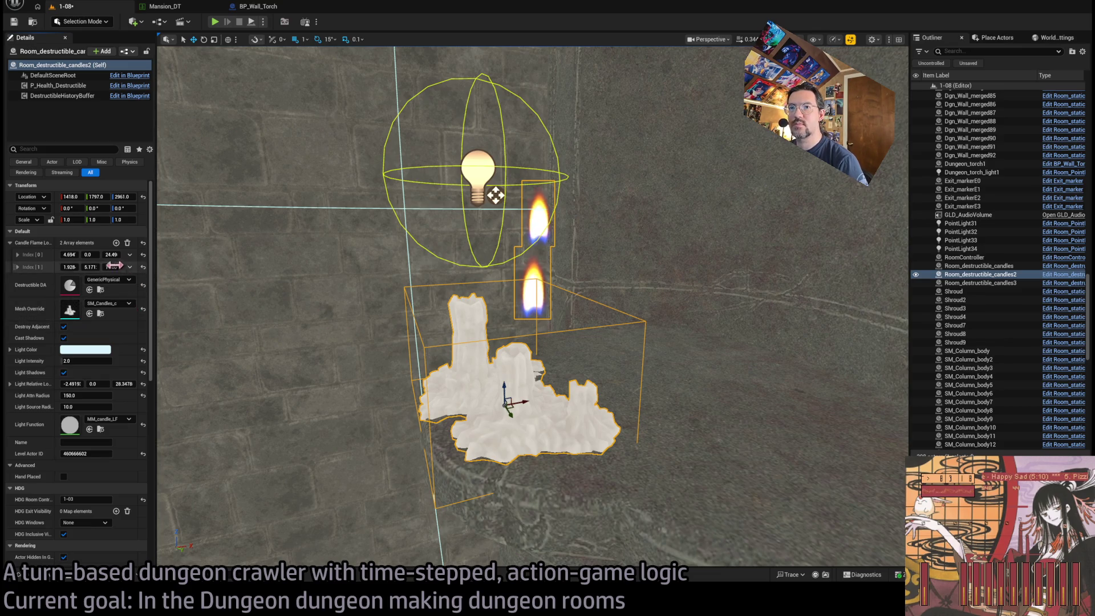
Step: Adjust both Candle Flame Location values so the flames sit on their wicks
{"action": "left_click_drag", "start_coordinate": [111, 254], "coordinate": [164, 263]}
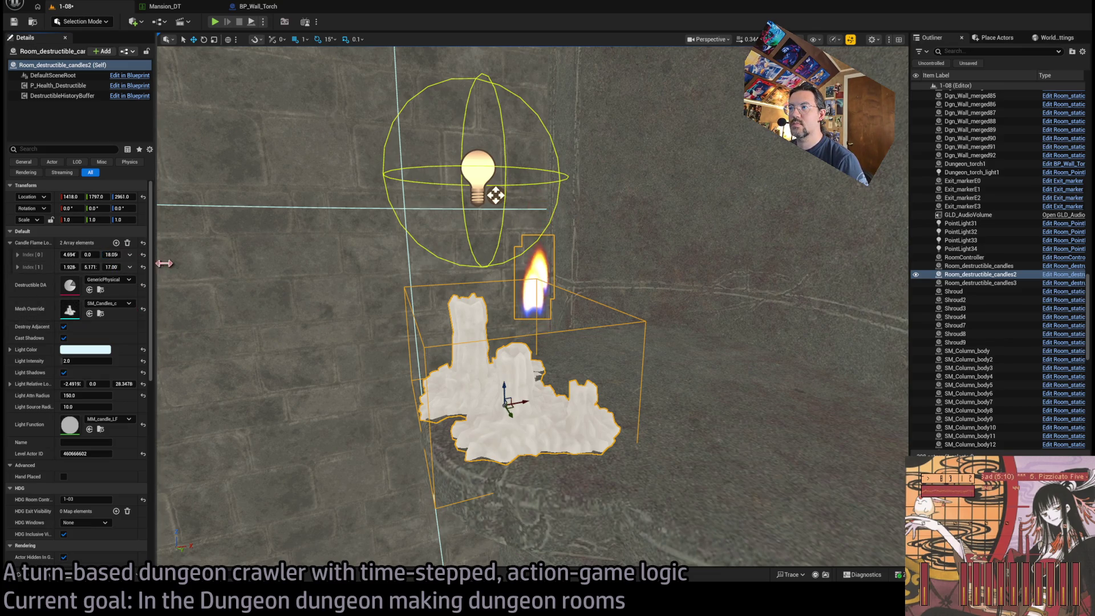
{"action": "left_click_drag", "start_coordinate": [362, 292], "coordinate": [433, 280]}
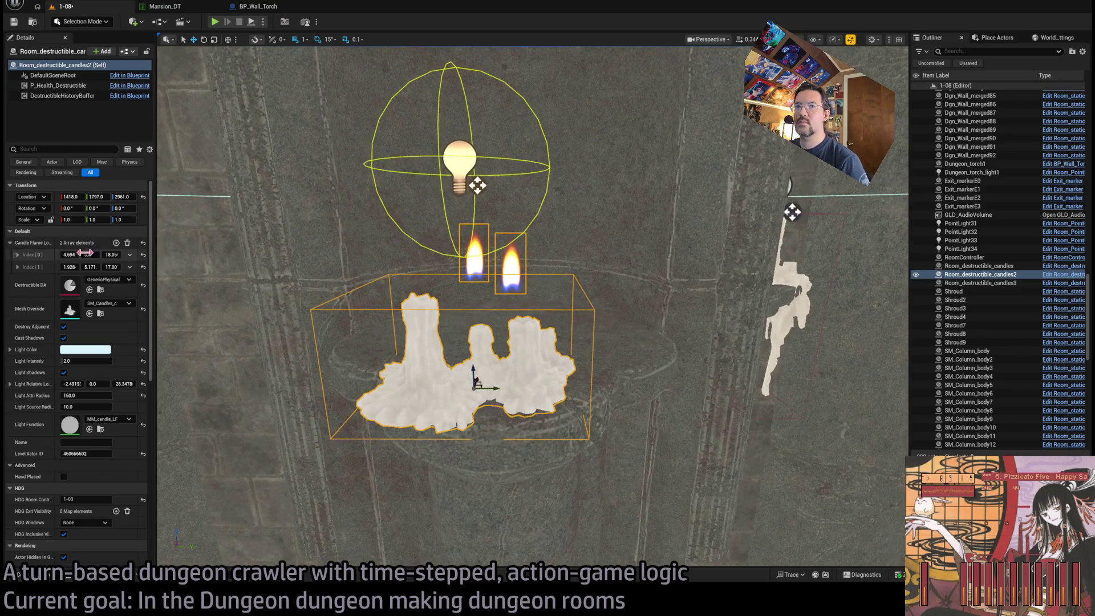
{"action": "left_click_drag", "start_coordinate": [88, 254], "coordinate": [63, 254]}
{"action": "key", "text": "f"}
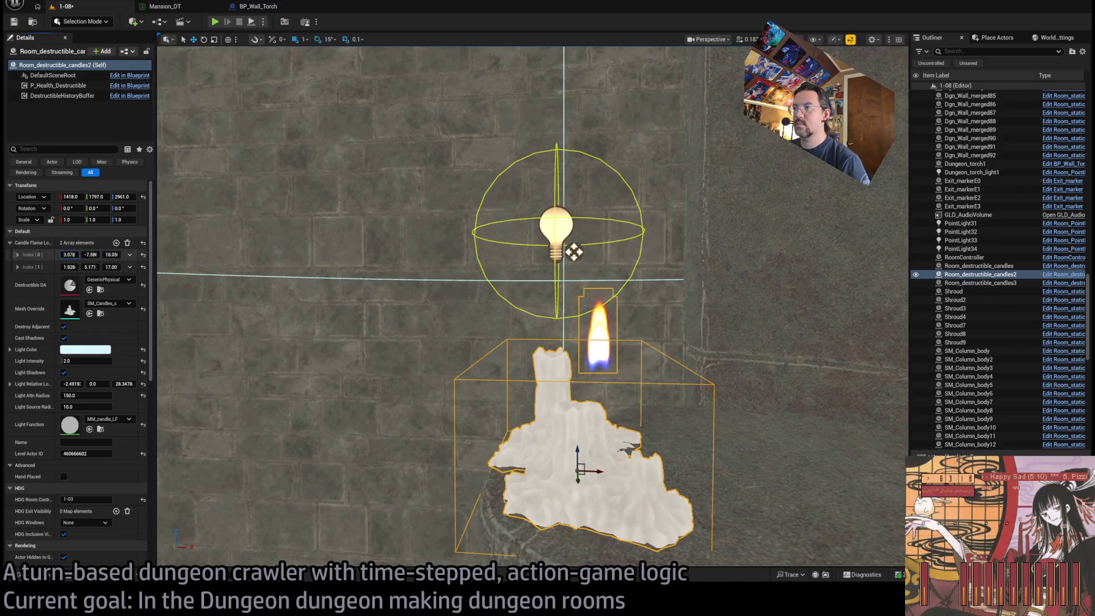
{"action": "left_click_drag", "start_coordinate": [69, 255], "coordinate": [74, 254]}
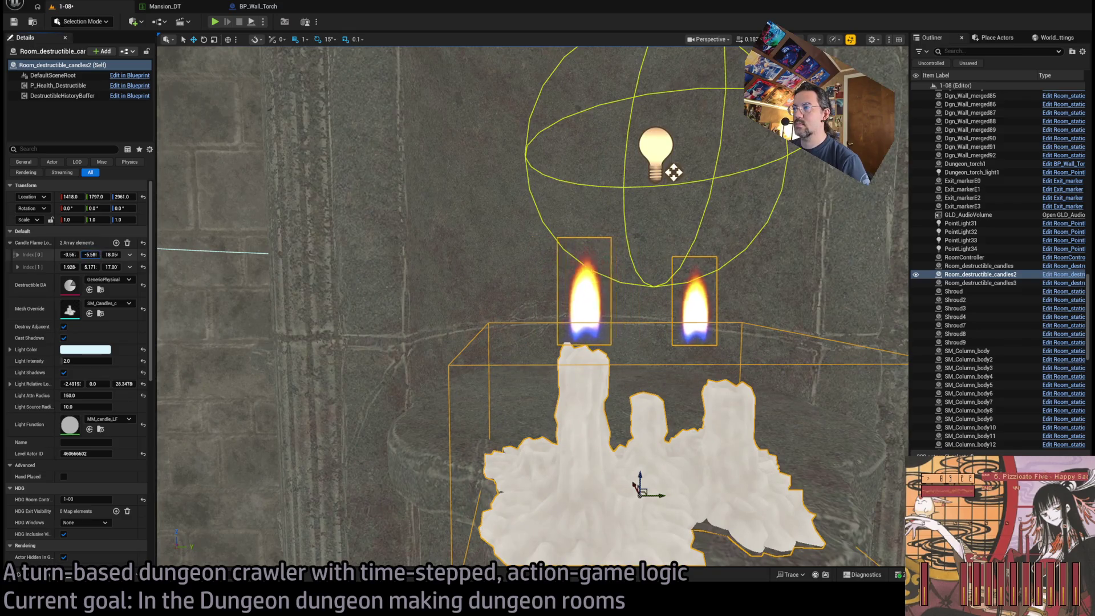
{"action": "left_click_drag", "start_coordinate": [90, 255], "coordinate": [100, 254]}
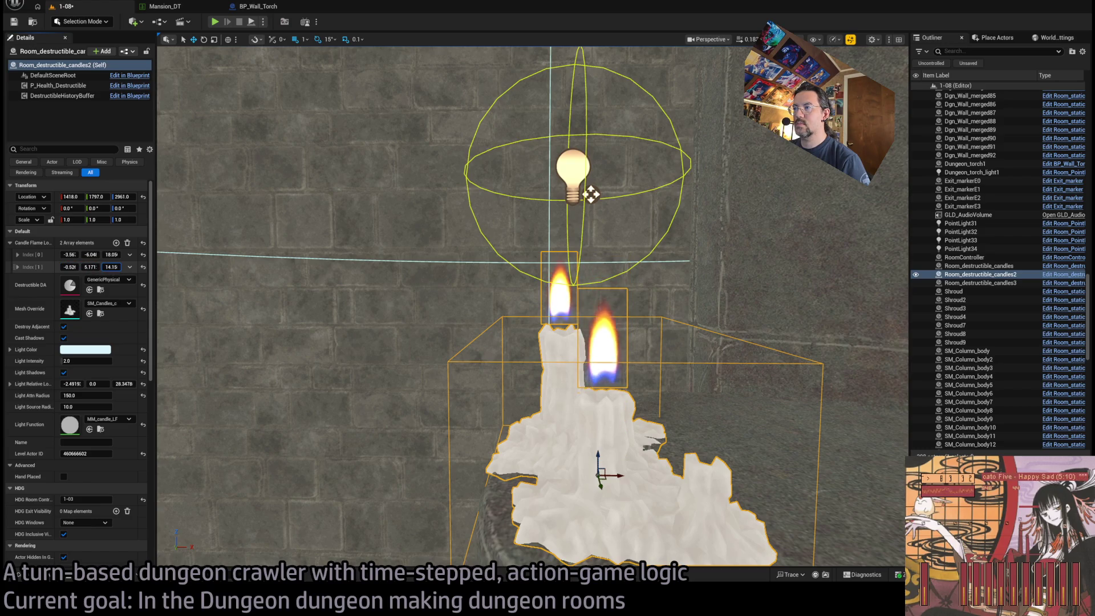
{"action": "left_click_drag", "start_coordinate": [90, 267], "coordinate": [105, 267]}
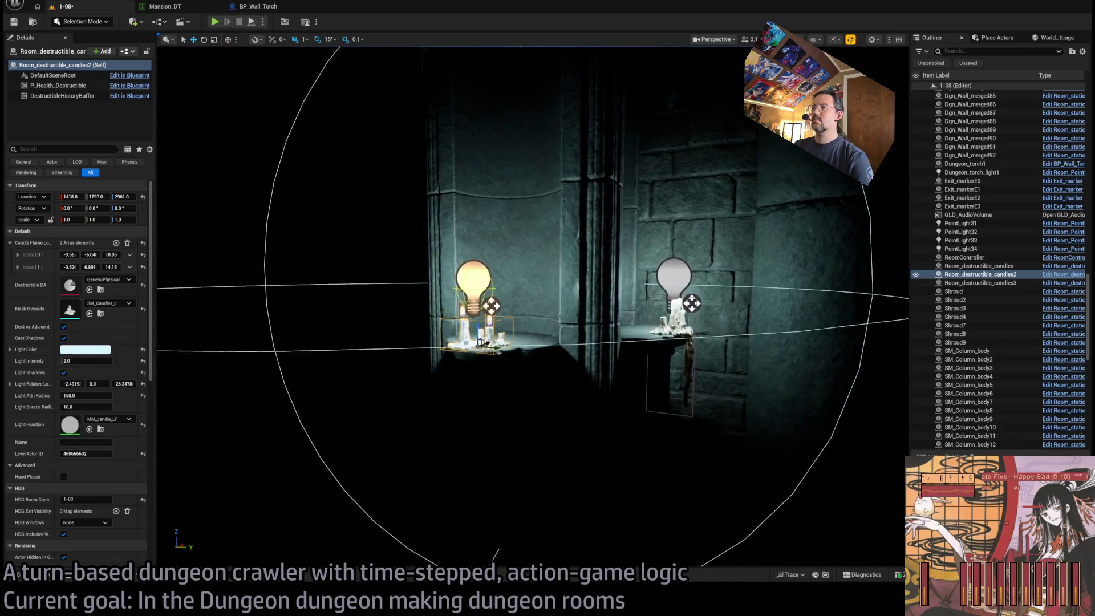
{"action": "left_click", "coordinate": [615, 304]}
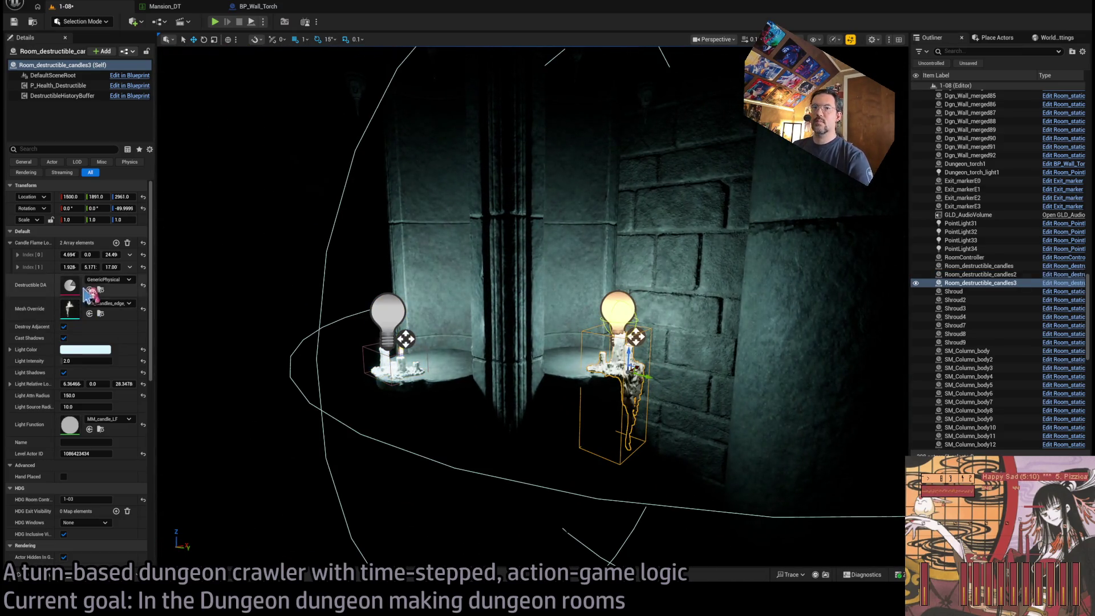
{"action": "key", "text": "f"}
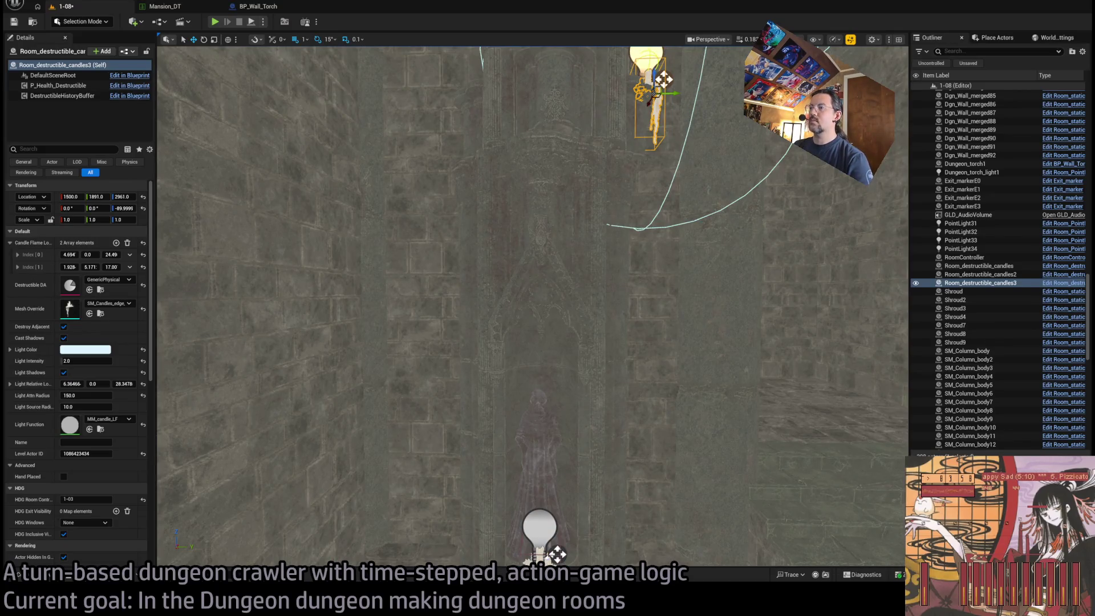
Step: Select SM_Skeleton_standing, try swapping its mesh for a pier asset, then undo it
{"action": "left_click", "coordinate": [539, 445]}
{"action": "scroll", "coordinate": [565, 410], "scroll_direction": "down", "scroll_amount": 3}
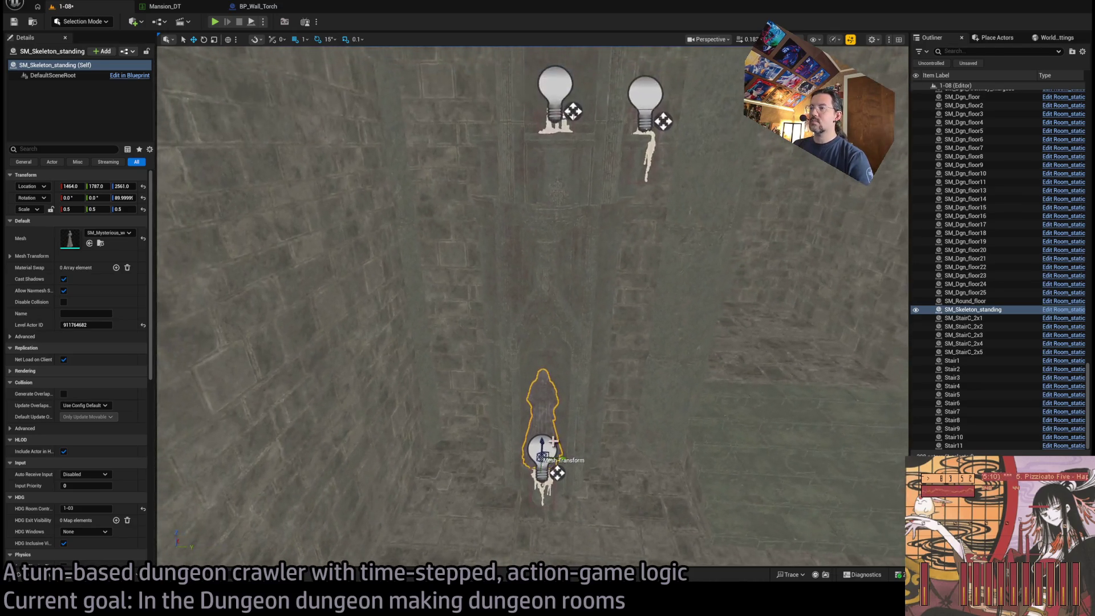
{"action": "scroll", "coordinate": [531, 307], "scroll_direction": "up", "scroll_amount": 3}
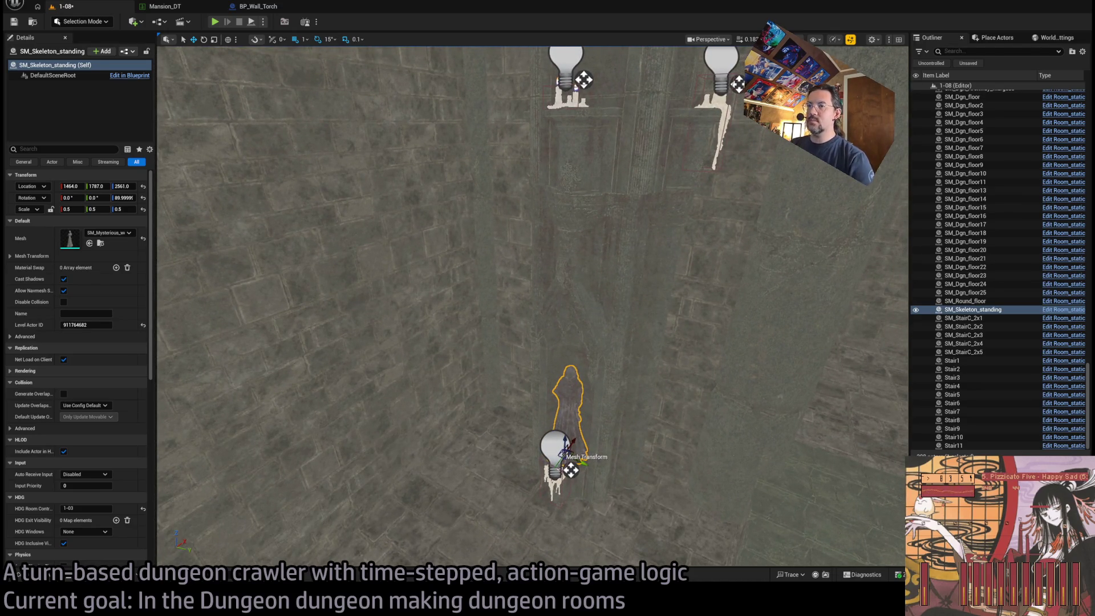
{"action": "left_click", "coordinate": [18, 575]}
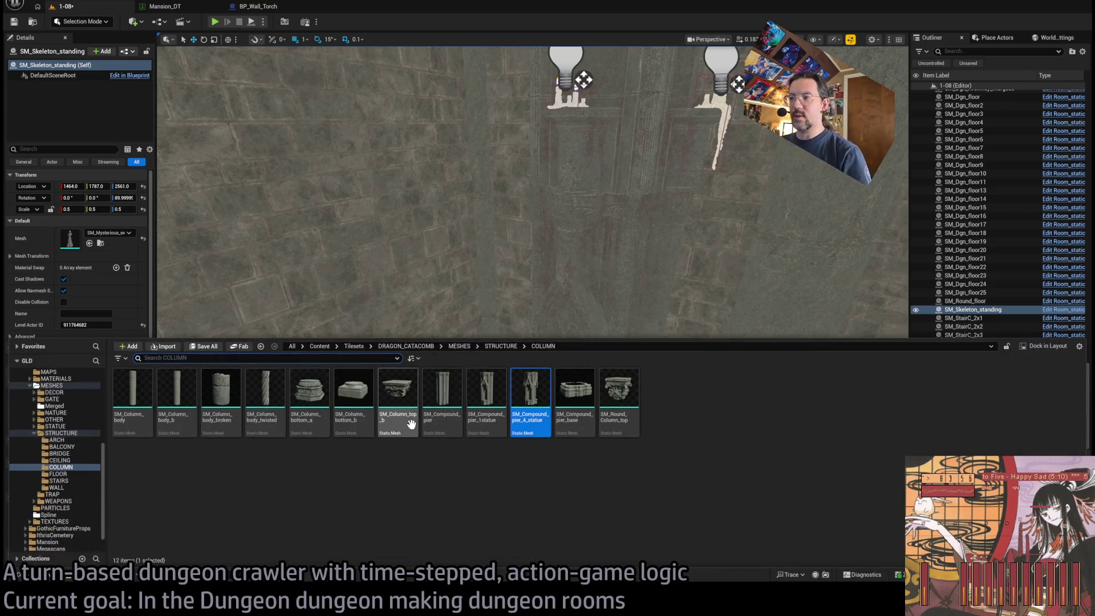
{"action": "left_click_drag", "start_coordinate": [475, 267], "coordinate": [435, 350]}
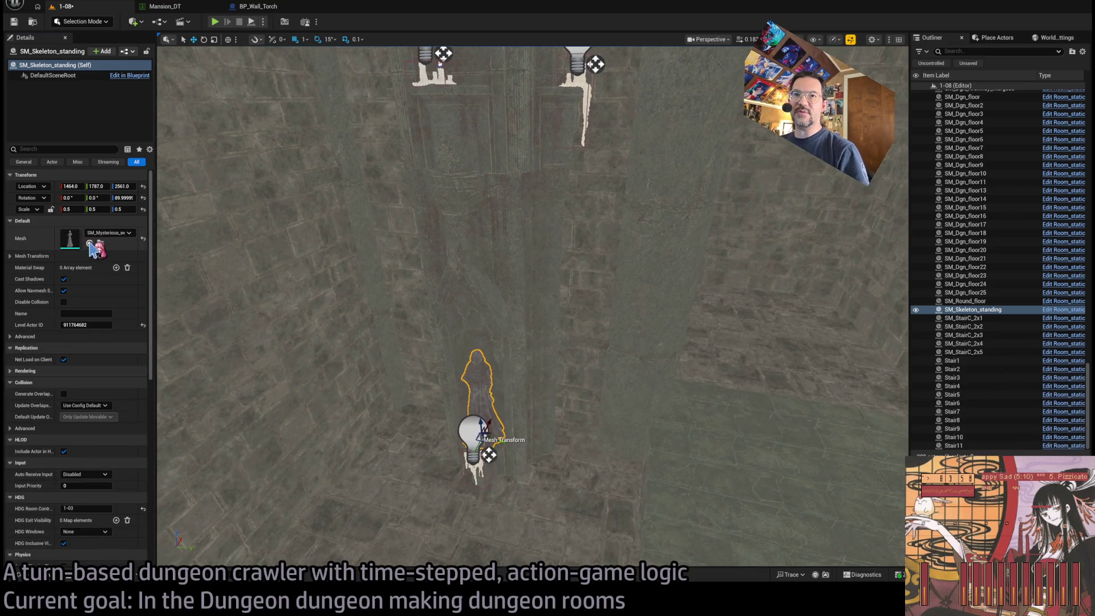
{"action": "left_click_drag", "start_coordinate": [91, 248], "coordinate": [94, 246]}
{"action": "key", "text": "ctrl+z"}
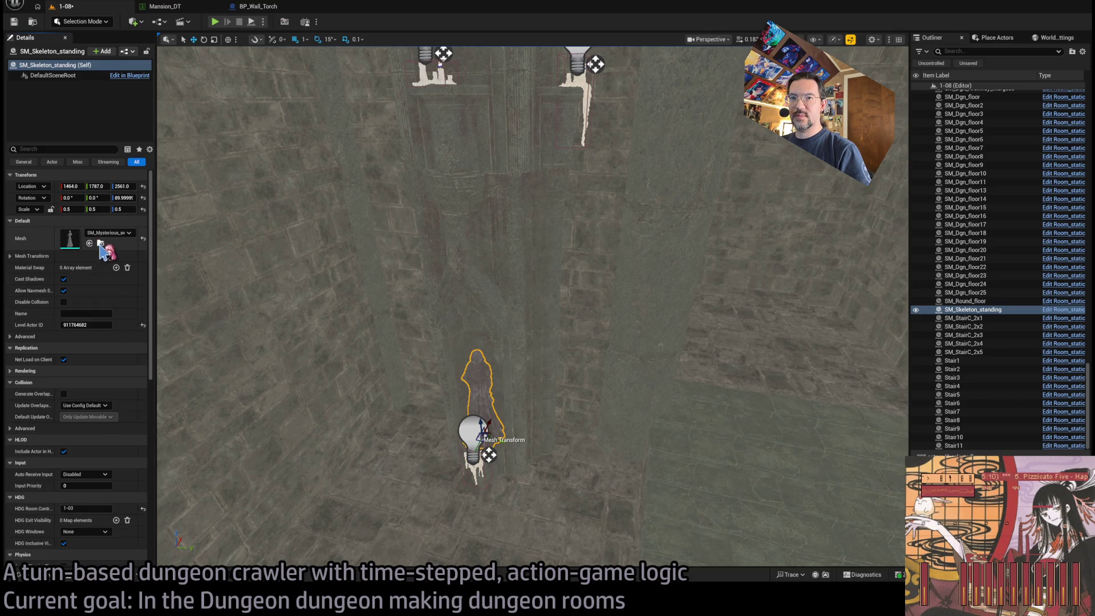
Step: Drag SM_Grotesque_b from STATUE > OTHER into the room beside the skeleton
{"action": "left_click", "coordinate": [100, 243]}
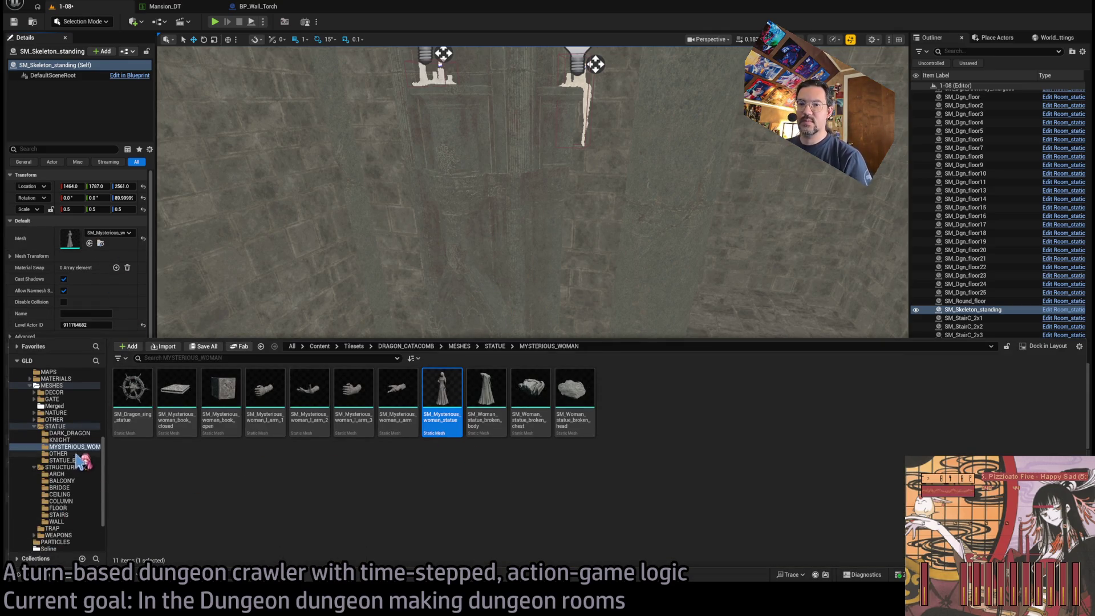
{"action": "left_click", "coordinate": [73, 433]}
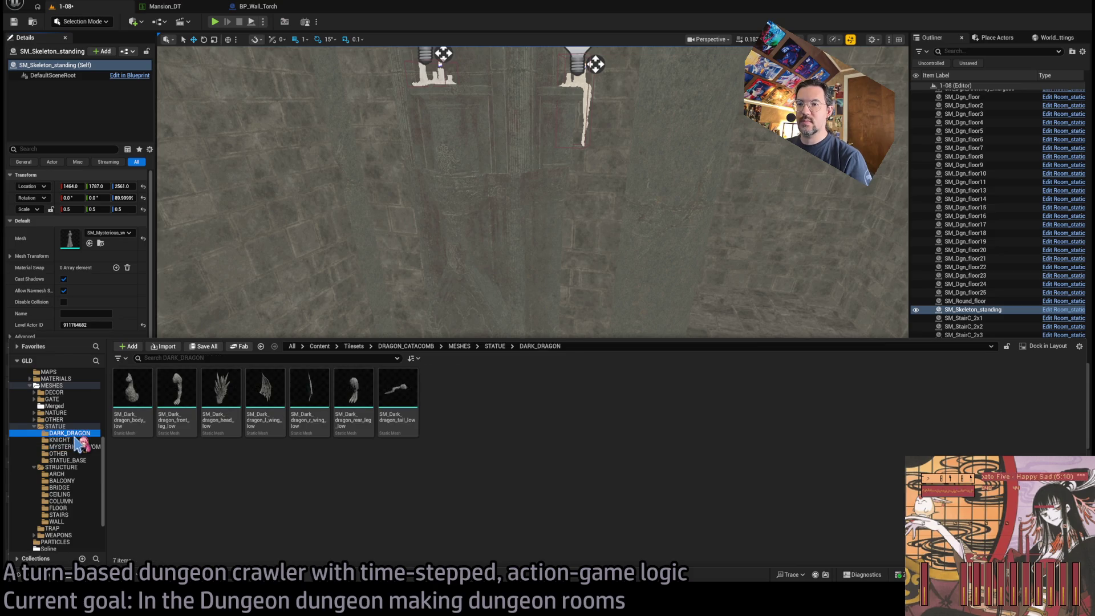
{"action": "left_click", "coordinate": [75, 455]}
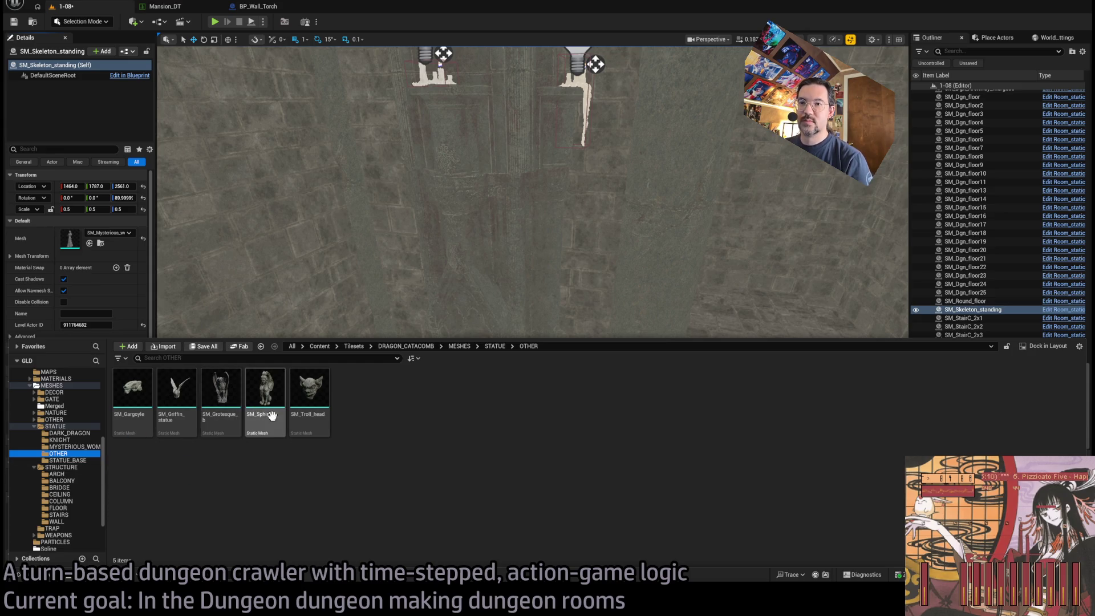
{"action": "left_click", "coordinate": [231, 423]}
{"action": "right_click", "coordinate": [361, 344]}
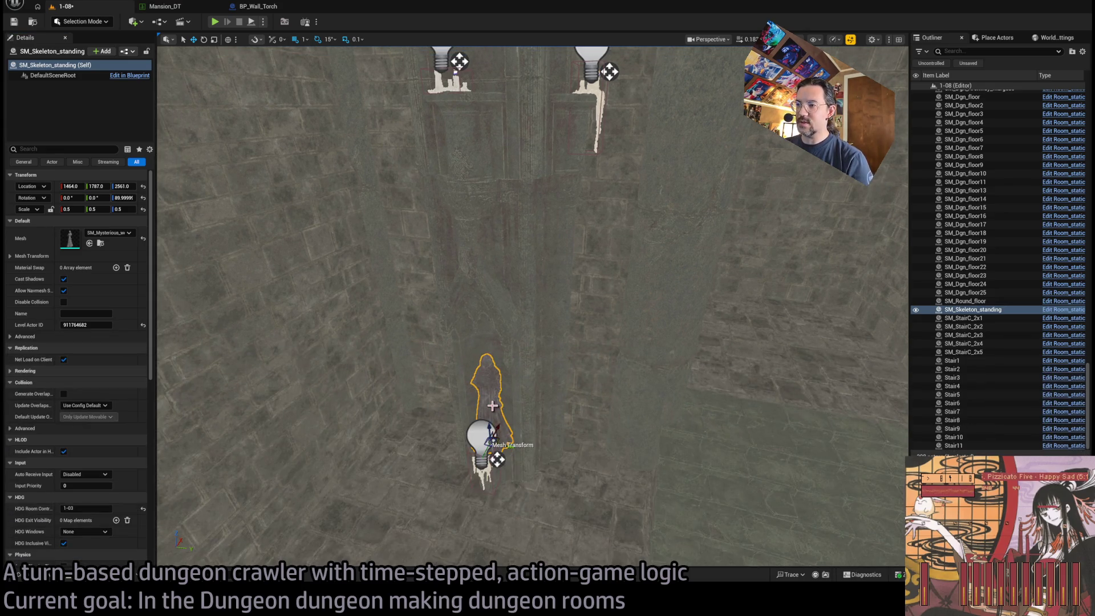
{"action": "left_click", "coordinate": [26, 566]}
{"action": "mouse_move", "coordinate": [215, 399]}
{"action": "left_mouse_down"}
{"action": "mouse_move", "coordinate": [299, 328]}
{"action": "mouse_move", "coordinate": [342, 199]}
{"action": "mouse_move", "coordinate": [473, 79]}
{"action": "left_mouse_up"}
Step: Turn the gargoyle 90 degrees and shrink its scale to 0.2
{"action": "key", "text": "f"}
{"action": "key", "text": "e"}
{"action": "left_click_drag", "start_coordinate": [453, 365], "coordinate": [496, 325]}
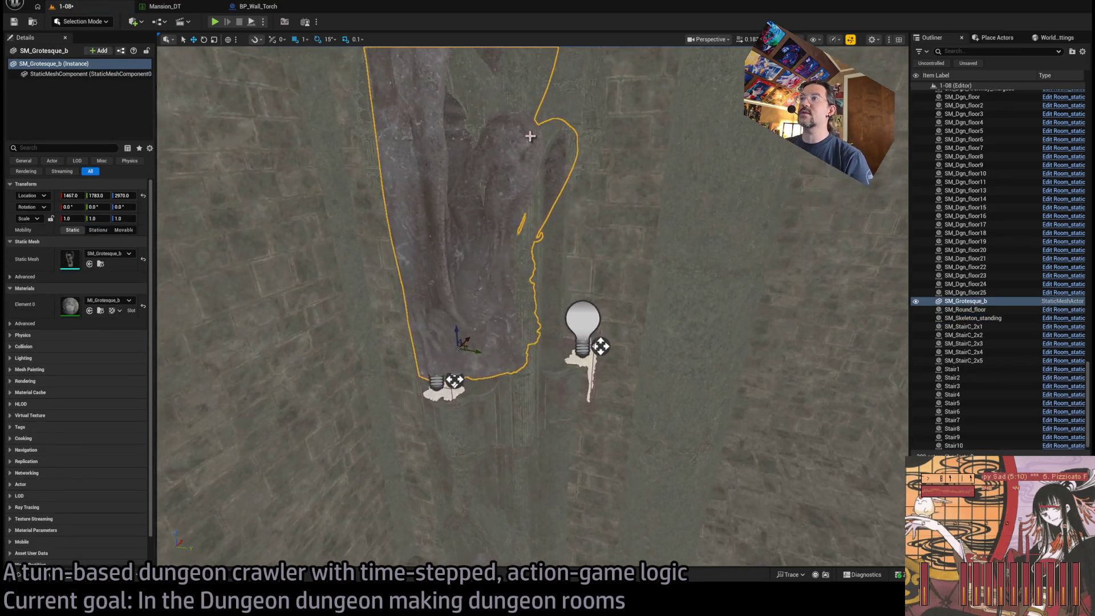
{"action": "key", "text": "f"}
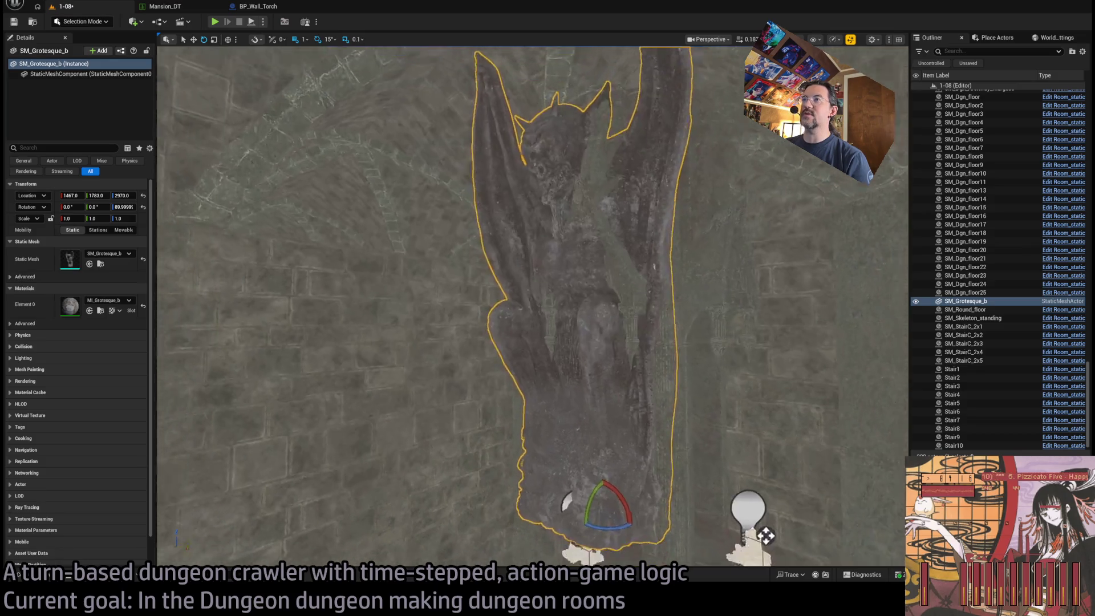
{"action": "scroll", "coordinate": [464, 298], "scroll_direction": "up", "scroll_amount": 3}
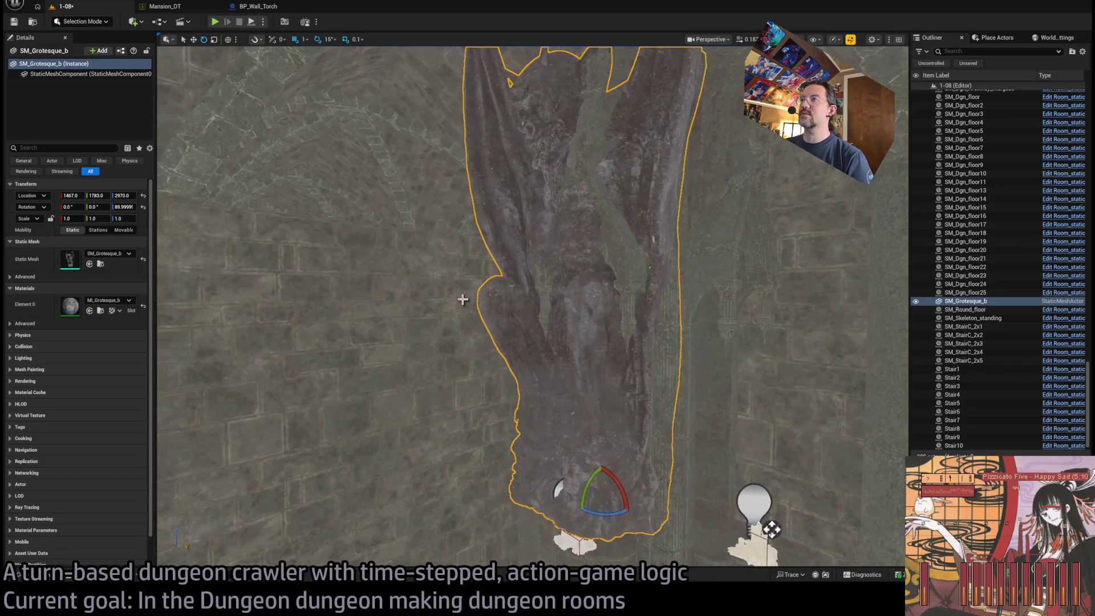
{"action": "left_click_drag", "start_coordinate": [75, 219], "coordinate": [72, 218]}
{"action": "key", "text": "Tab"}
{"action": "type", "text": ".2"}
{"action": "key", "text": "Tab"}
{"action": "type", "text": ".2"}
{"action": "key", "text": "Return"}
Step: Move the gargoyle down onto the wall ledge and set its scale to 0.3
{"action": "mouse_move", "coordinate": [304, 328]}
{"action": "left_mouse_down"}
{"action": "mouse_move", "coordinate": [442, 312]}
{"action": "mouse_move", "coordinate": [447, 337]}
{"action": "left_mouse_up"}
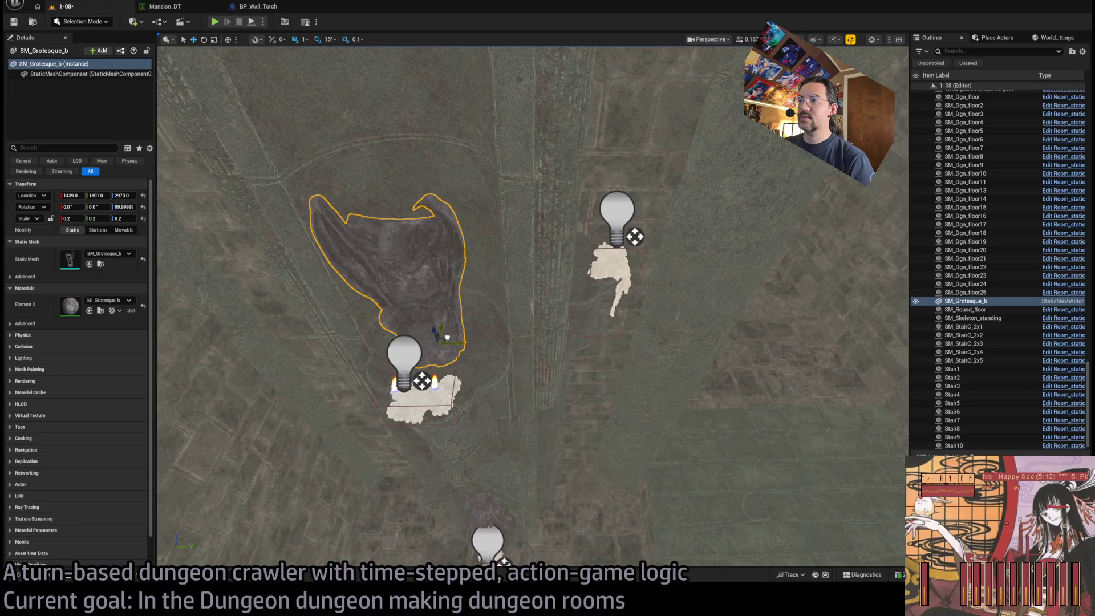
{"action": "scroll", "coordinate": [572, 376], "scroll_direction": "up", "scroll_amount": 10}
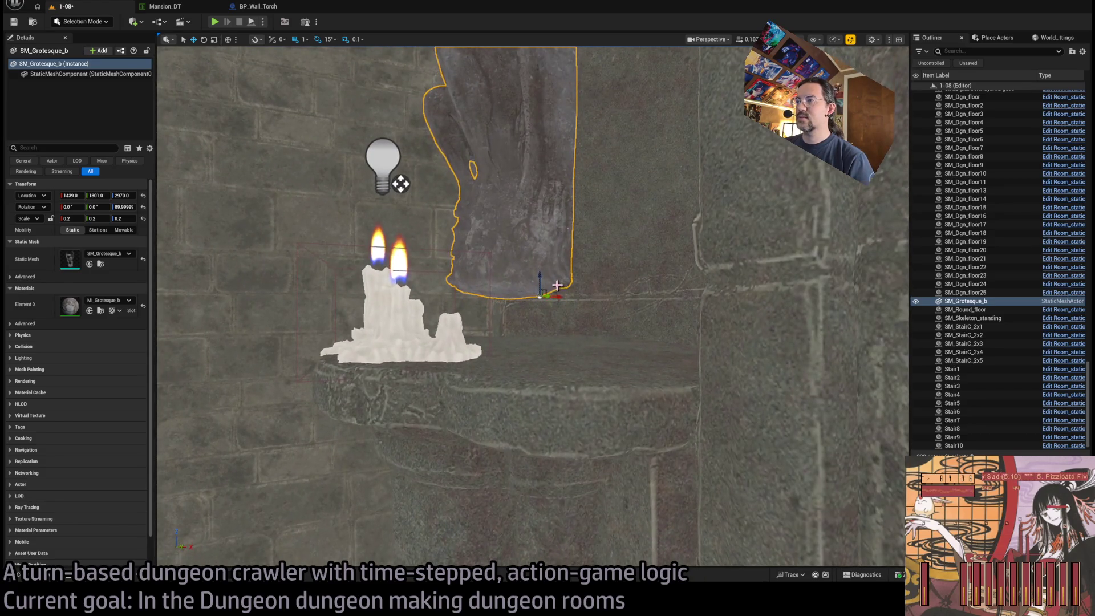
{"action": "mouse_move", "coordinate": [546, 289]}
{"action": "left_mouse_down"}
{"action": "mouse_move", "coordinate": [574, 357]}
{"action": "mouse_move", "coordinate": [576, 345]}
{"action": "left_mouse_up"}
{"action": "scroll", "coordinate": [574, 348], "scroll_direction": "down", "scroll_amount": 8}
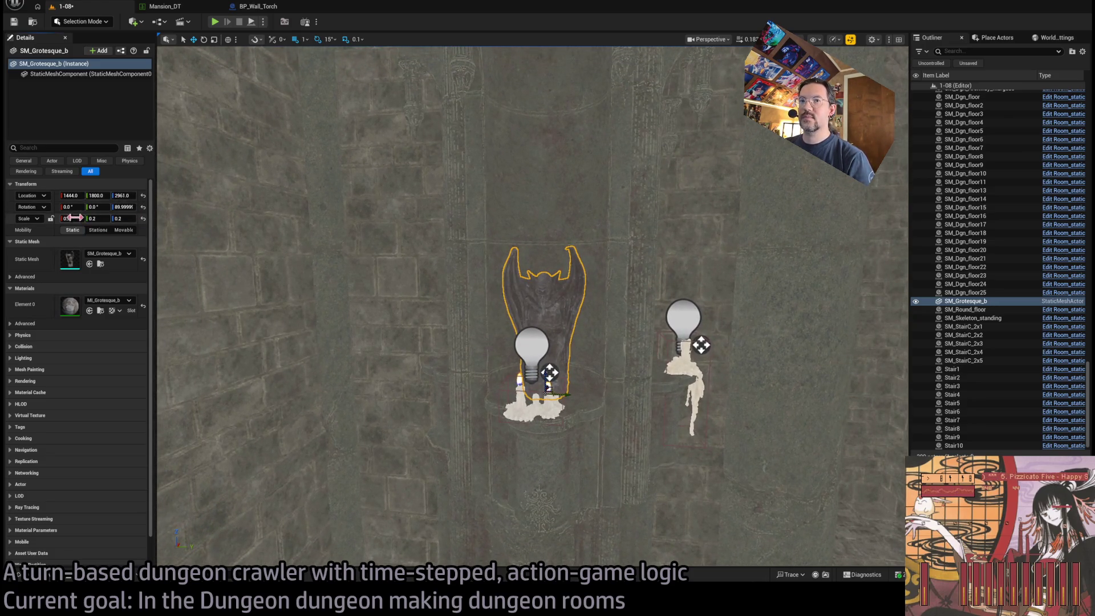
{"action": "key", "text": "Return"}
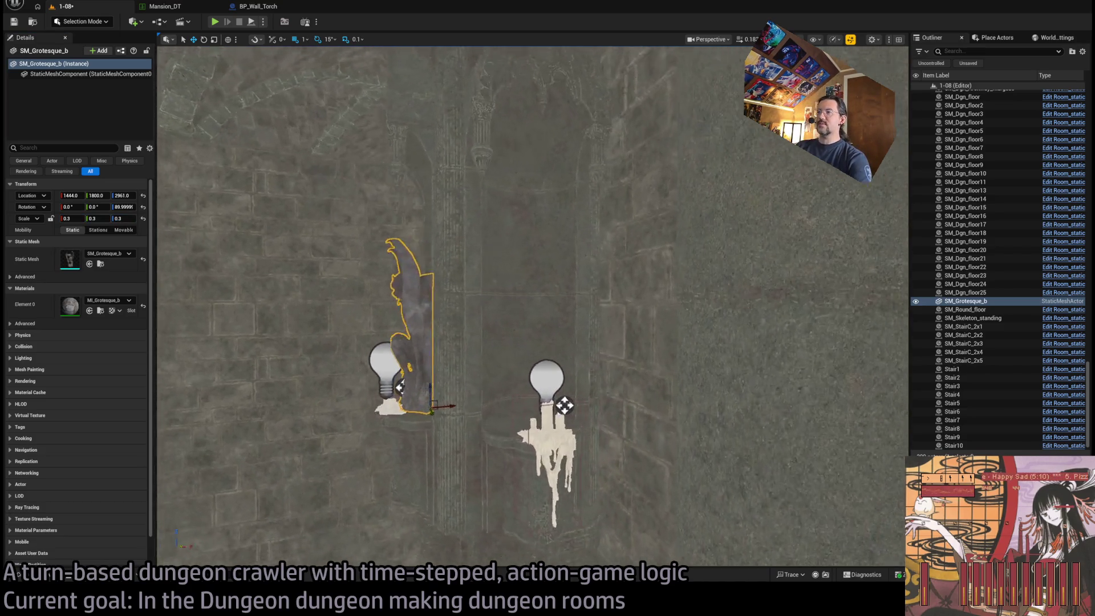
Step: Add a second gargoyle, SM_Grotesque_b2, nudged along Y to 1852
{"action": "key", "text": "e"}
{"action": "mouse_move", "coordinate": [736, 147]}
{"action": "left_mouse_down"}
{"action": "mouse_move", "coordinate": [618, 257]}
{"action": "mouse_move", "coordinate": [460, 345]}
{"action": "mouse_move", "coordinate": [497, 315]}
{"action": "left_mouse_up"}
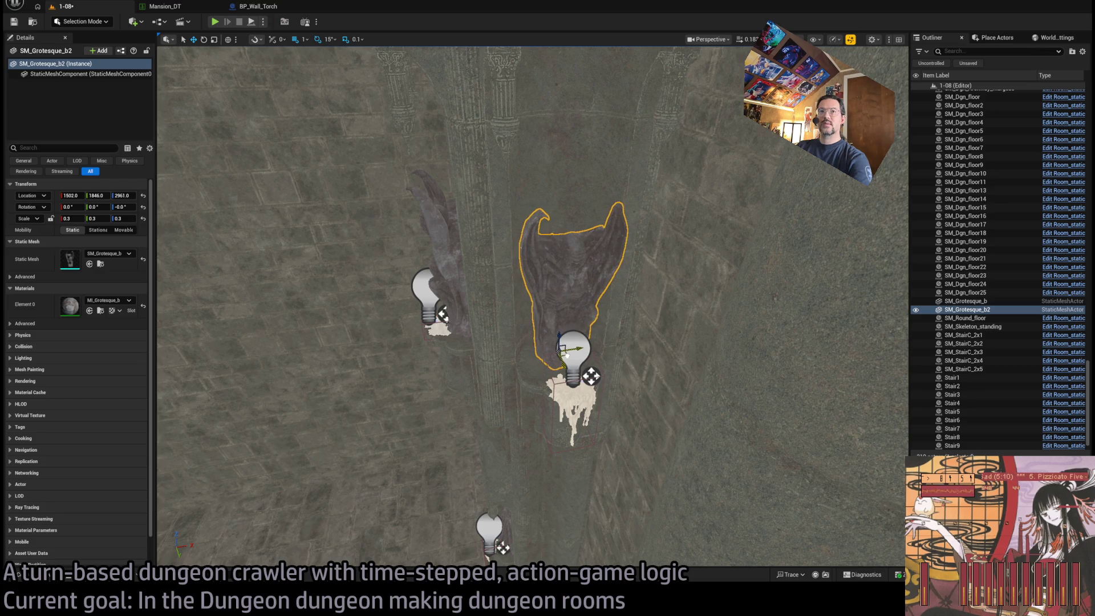
{"action": "left_click_drag", "start_coordinate": [604, 330], "coordinate": [601, 297]}
{"action": "mouse_move", "coordinate": [470, 350]}
{"action": "left_mouse_down"}
{"action": "mouse_move", "coordinate": [481, 341]}
{"action": "mouse_move", "coordinate": [513, 354]}
{"action": "mouse_move", "coordinate": [495, 358]}
{"action": "mouse_move", "coordinate": [495, 328]}
{"action": "mouse_move", "coordinate": [495, 371]}
{"action": "mouse_move", "coordinate": [530, 376]}
{"action": "mouse_move", "coordinate": [531, 359]}
{"action": "left_mouse_up"}
{"action": "key", "text": "alt+4"}
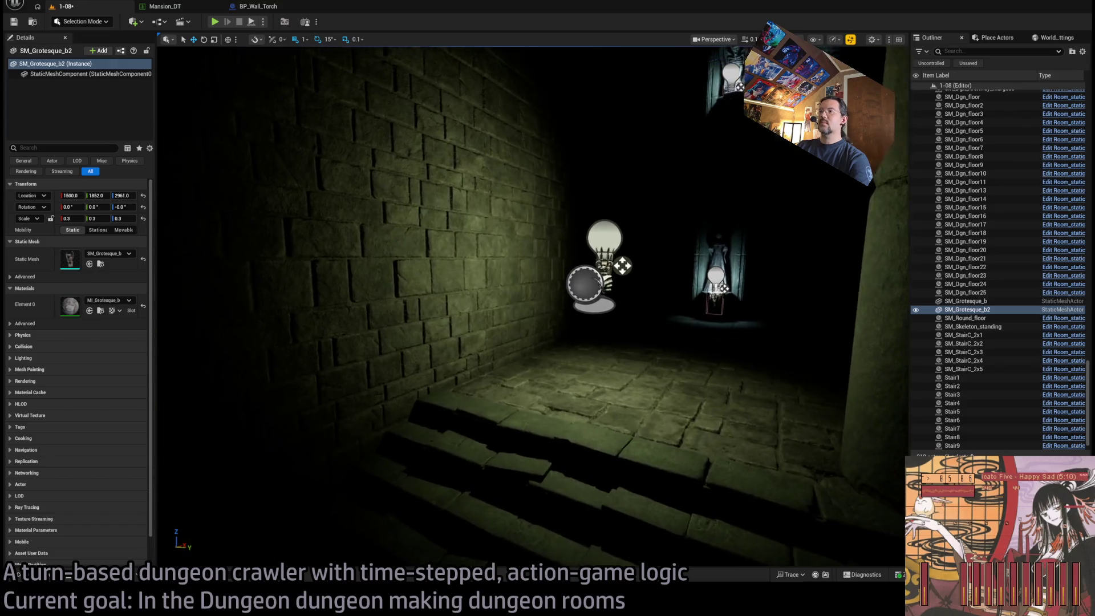
{"action": "left_click", "coordinate": [615, 239]}
Step: Select Dungeon_torch1 with Dungeon_torch_light1 and rotate both 90 degrees
{"action": "left_click_drag", "start_coordinate": [614, 240], "coordinate": [648, 301]}
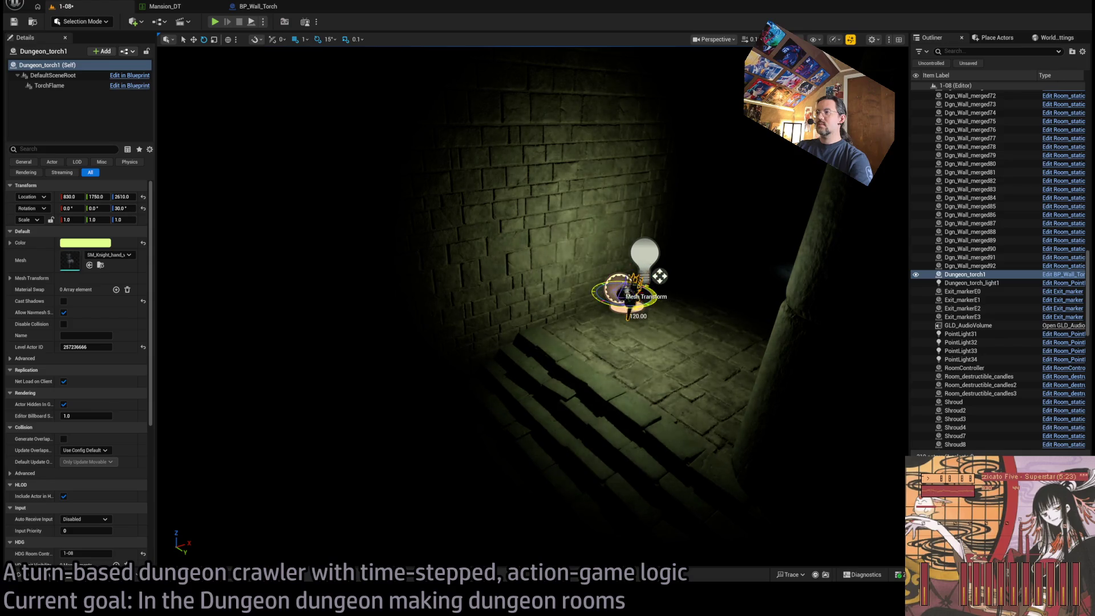
{"action": "left_click", "coordinate": [644, 252], "text": "ctrl"}
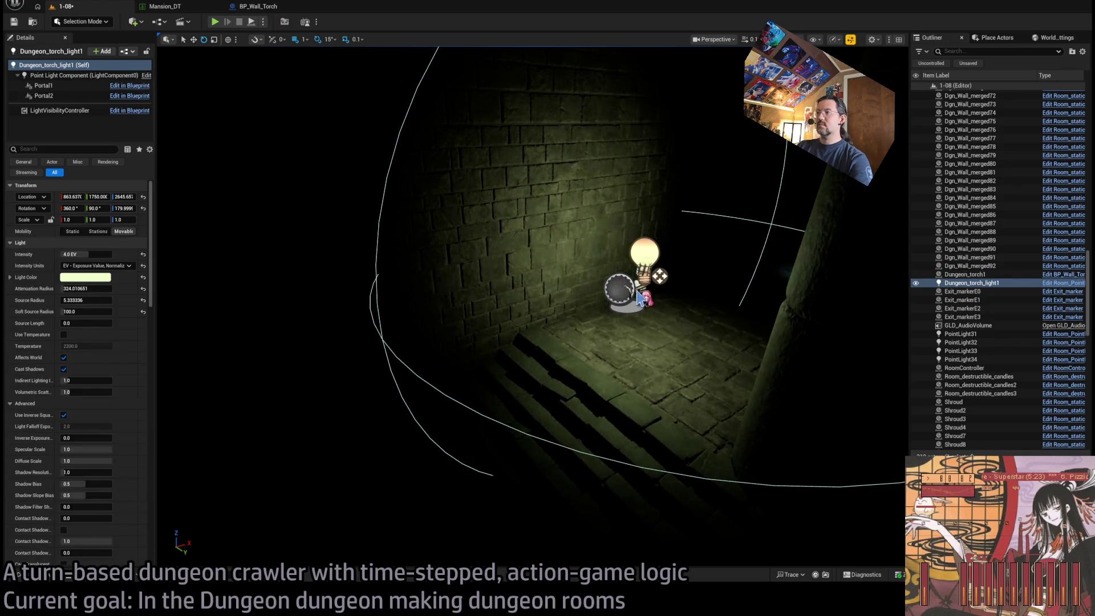
{"action": "left_click_drag", "start_coordinate": [642, 308], "coordinate": [637, 311]}
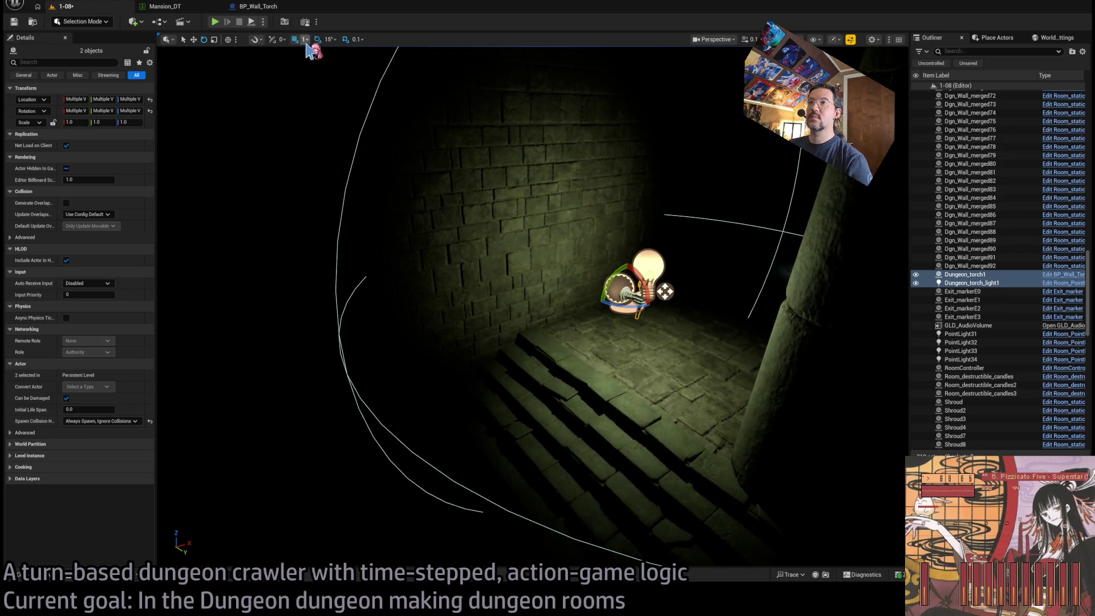
{"action": "left_click_drag", "start_coordinate": [645, 303], "coordinate": [759, 302]}
{"action": "key", "text": "f"}
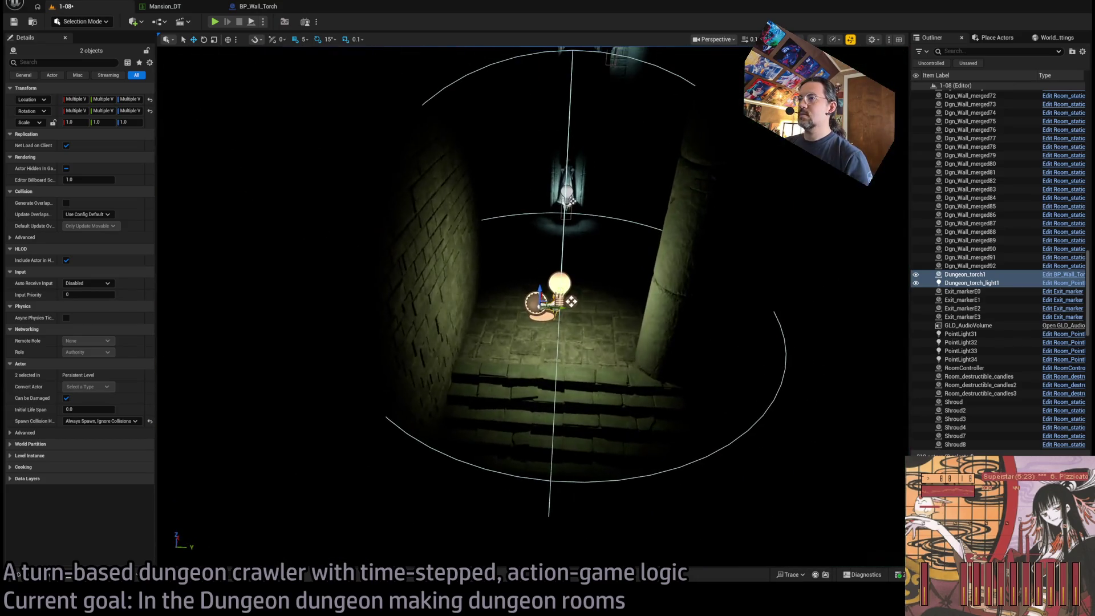
Step: Check the rotated torch from front and behind the wall, switching to unlit shading
{"action": "left_click_drag", "start_coordinate": [570, 302], "coordinate": [598, 302]}
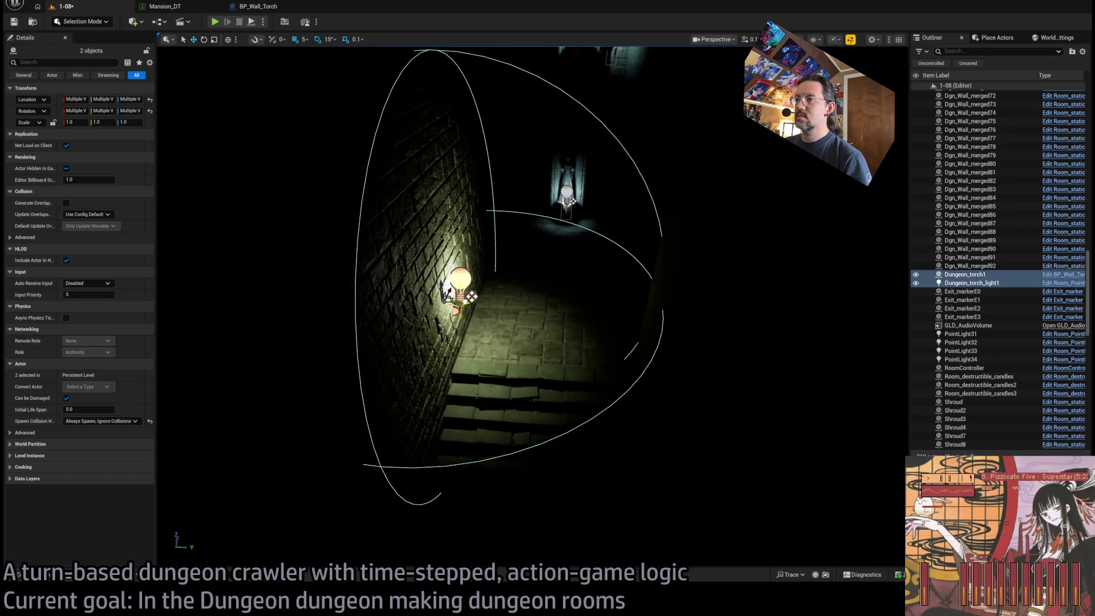
{"action": "scroll", "coordinate": [532, 307], "scroll_direction": "up", "scroll_amount": 8}
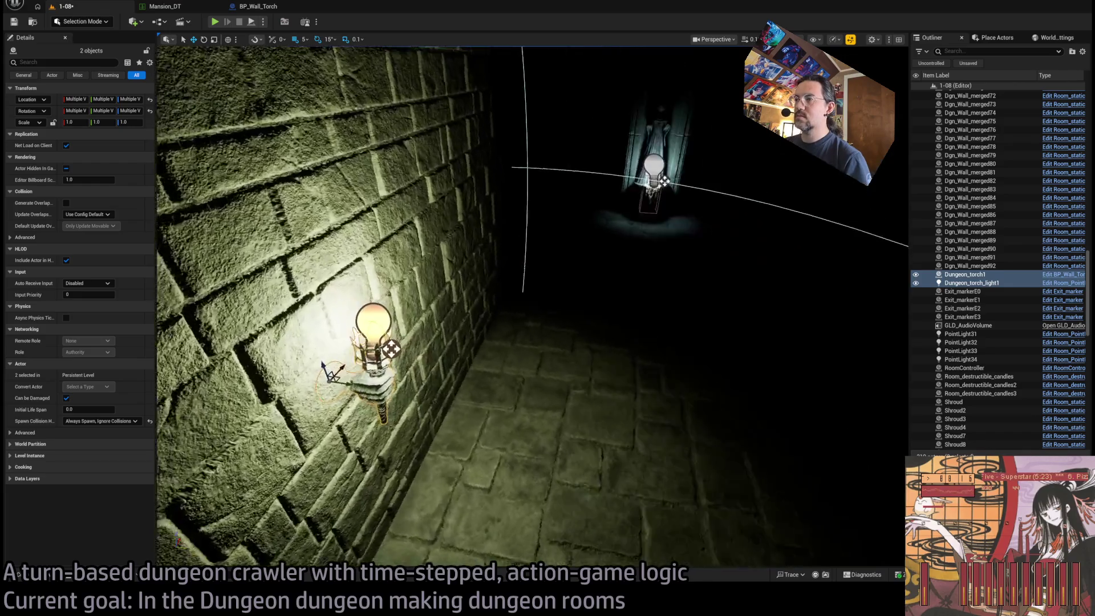
{"action": "mouse_move", "coordinate": [532, 306]}
{"action": "left_mouse_down"}
{"action": "mouse_move", "coordinate": [612, 307]}
{"action": "mouse_move", "coordinate": [537, 357]}
{"action": "mouse_move", "coordinate": [565, 239]}
{"action": "mouse_move", "coordinate": [555, 348]}
{"action": "left_mouse_up"}
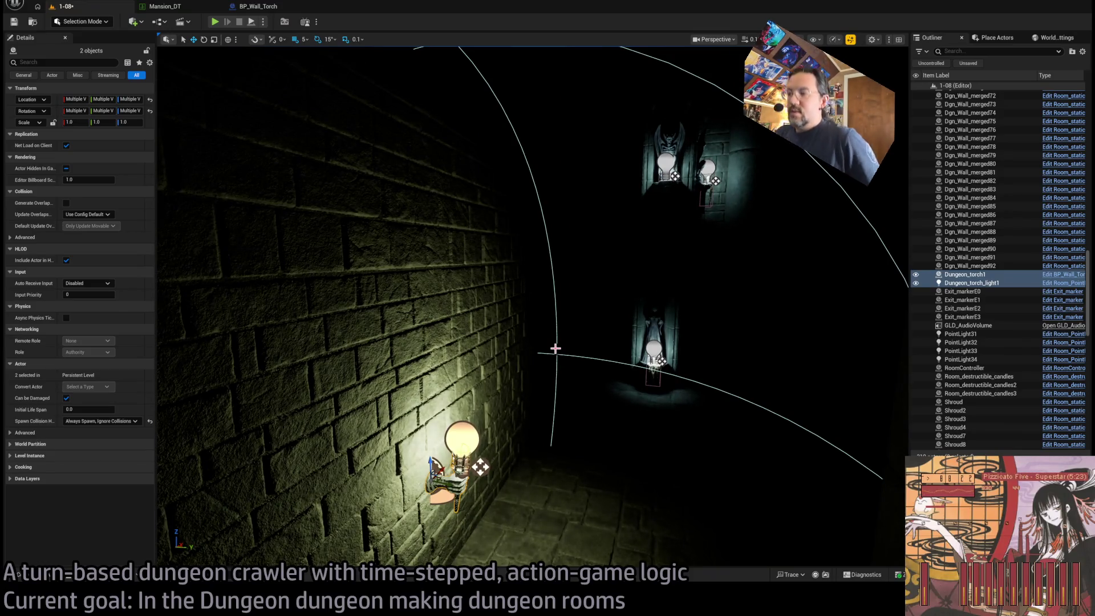
{"action": "mouse_move", "coordinate": [529, 420]}
{"action": "left_mouse_down"}
{"action": "mouse_move", "coordinate": [522, 353]}
{"action": "mouse_move", "coordinate": [513, 360]}
{"action": "mouse_move", "coordinate": [539, 357]}
{"action": "mouse_move", "coordinate": [518, 353]}
{"action": "mouse_move", "coordinate": [518, 340]}
{"action": "left_mouse_up"}
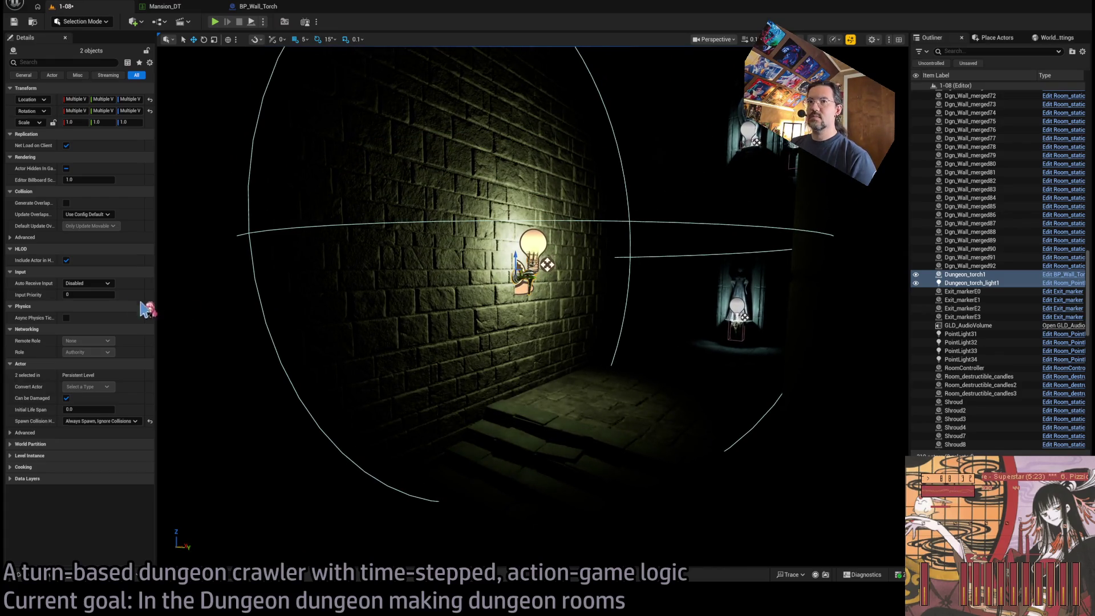
{"action": "key", "text": "f"}
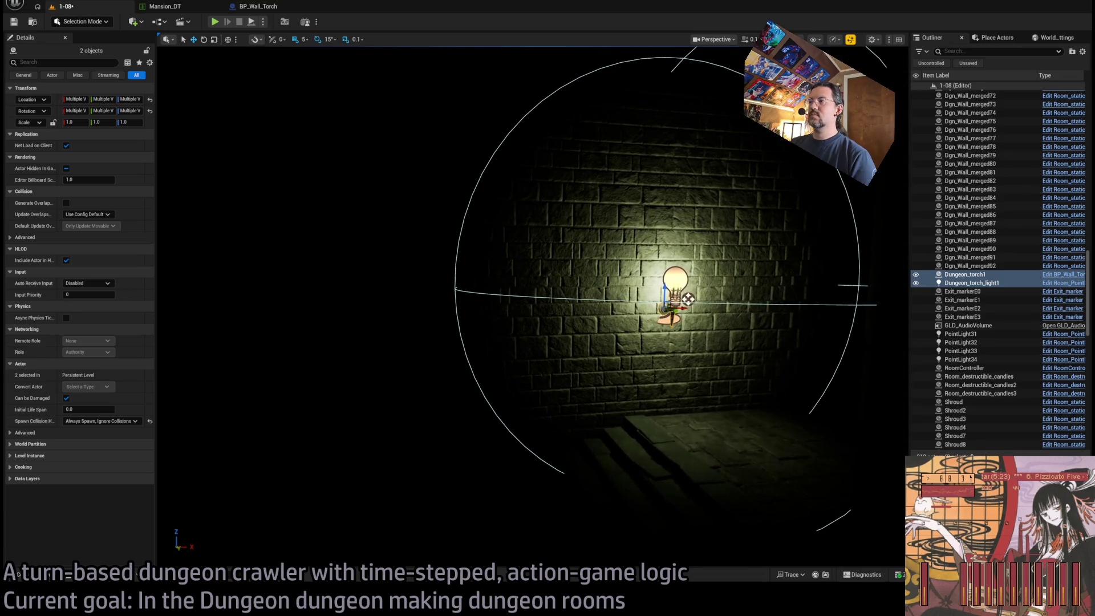
{"action": "left_click_drag", "start_coordinate": [669, 78], "coordinate": [616, 86]}
{"action": "key", "text": "f"}
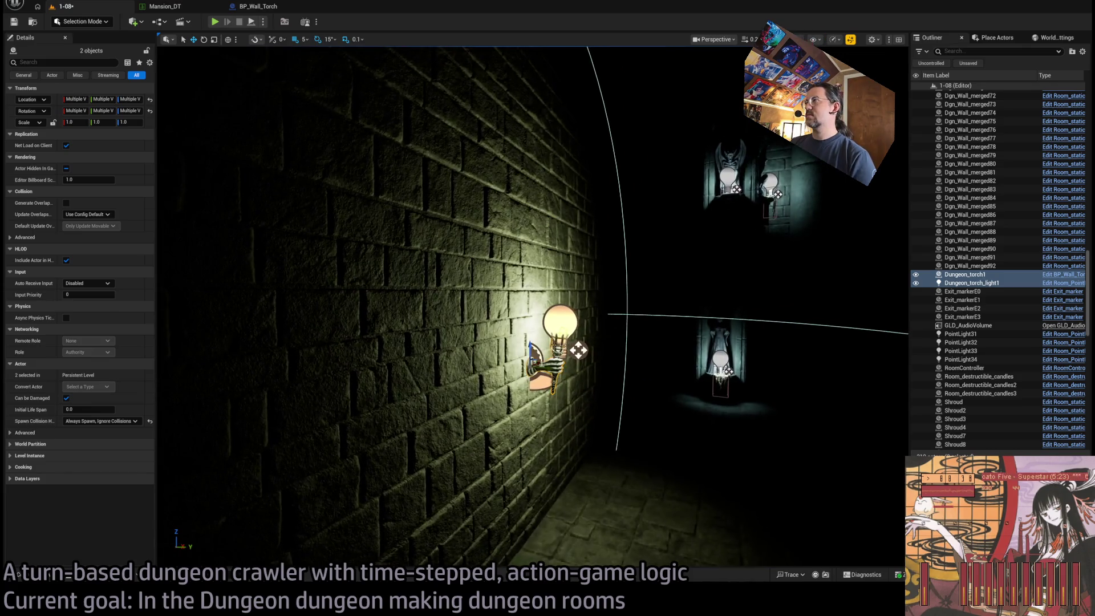
{"action": "key", "text": "alt+3"}
{"action": "left_click_drag", "start_coordinate": [655, 258], "coordinate": [336, 244]}
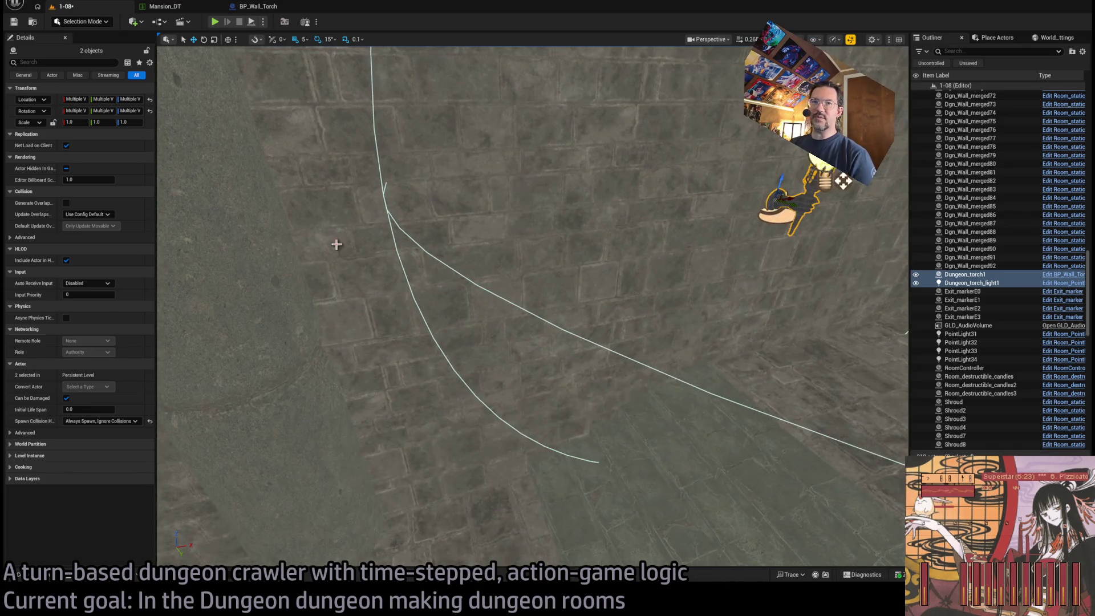
Step: Spin the selected torch and its light to a 195-degree yaw
{"action": "key", "text": "f"}
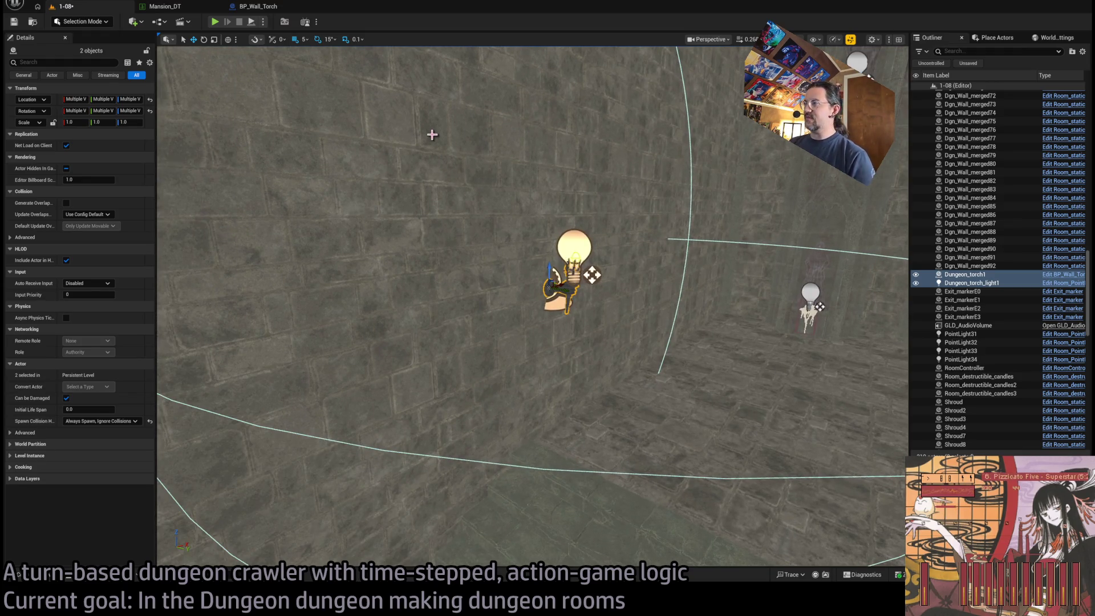
{"action": "mouse_move", "coordinate": [432, 135]}
{"action": "left_mouse_down"}
{"action": "mouse_move", "coordinate": [451, 240]}
{"action": "mouse_move", "coordinate": [484, 242]}
{"action": "mouse_move", "coordinate": [456, 188]}
{"action": "left_mouse_up"}
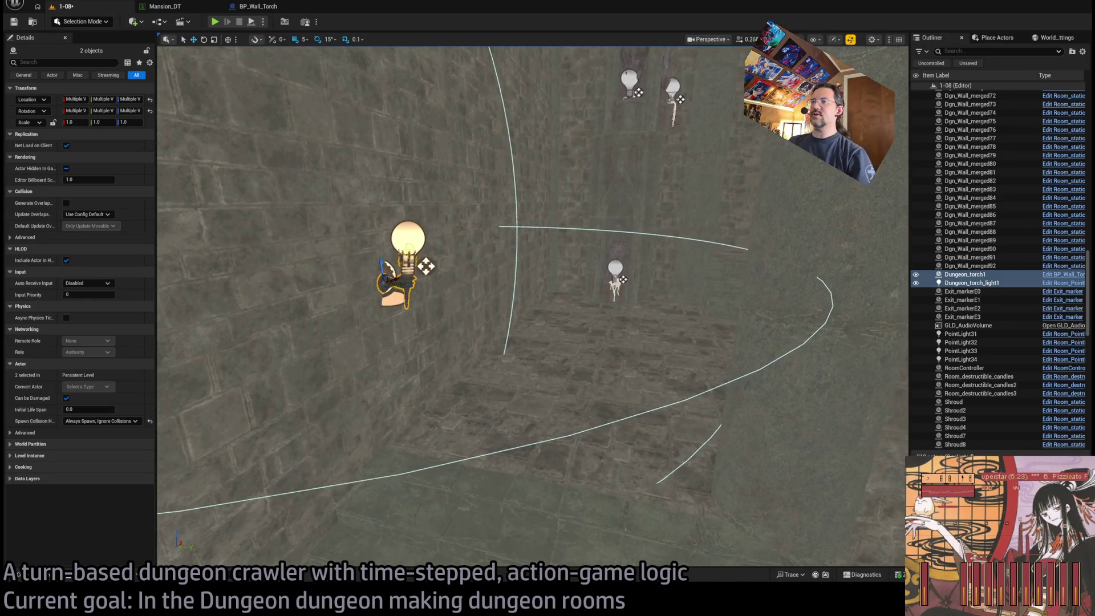
{"action": "mouse_move", "coordinate": [397, 288]}
{"action": "left_mouse_down"}
{"action": "mouse_move", "coordinate": [354, 289]}
{"action": "mouse_move", "coordinate": [431, 272]}
{"action": "mouse_move", "coordinate": [600, 266]}
{"action": "mouse_move", "coordinate": [604, 288]}
{"action": "mouse_move", "coordinate": [593, 228]}
{"action": "mouse_move", "coordinate": [577, 306]}
{"action": "mouse_move", "coordinate": [573, 294]}
{"action": "mouse_move", "coordinate": [587, 288]}
{"action": "left_mouse_up"}
Step: Inspect the torch beside Exit E0 in both lit and unlit view modes
{"action": "left_click_drag", "start_coordinate": [427, 268], "coordinate": [736, 132]}
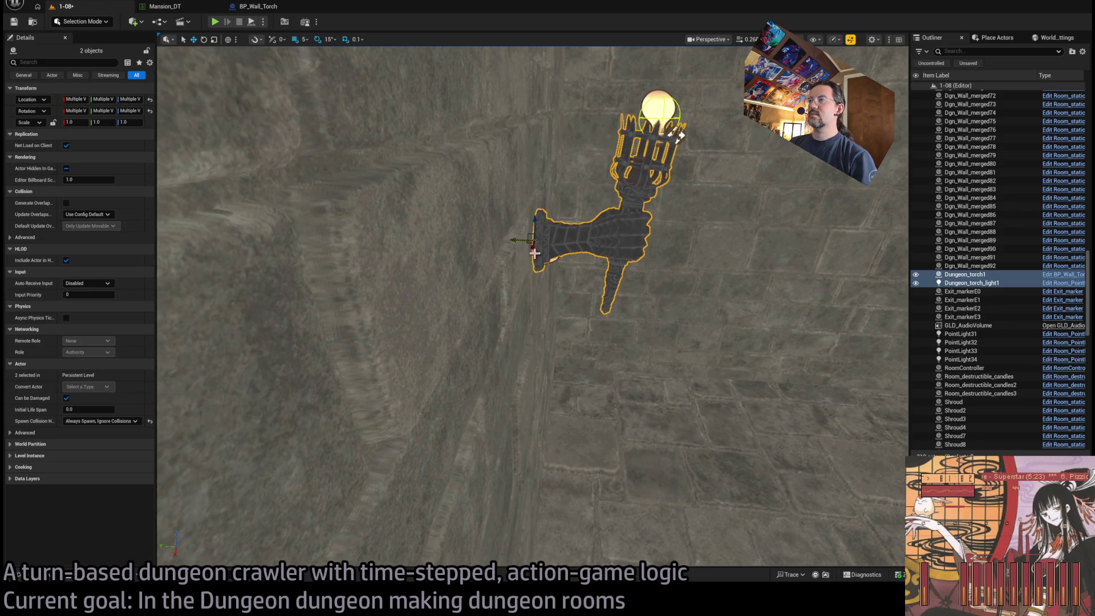
{"action": "key", "text": "f"}
{"action": "left_click_drag", "start_coordinate": [615, 308], "coordinate": [631, 122]}
{"action": "key", "text": "alt+4"}
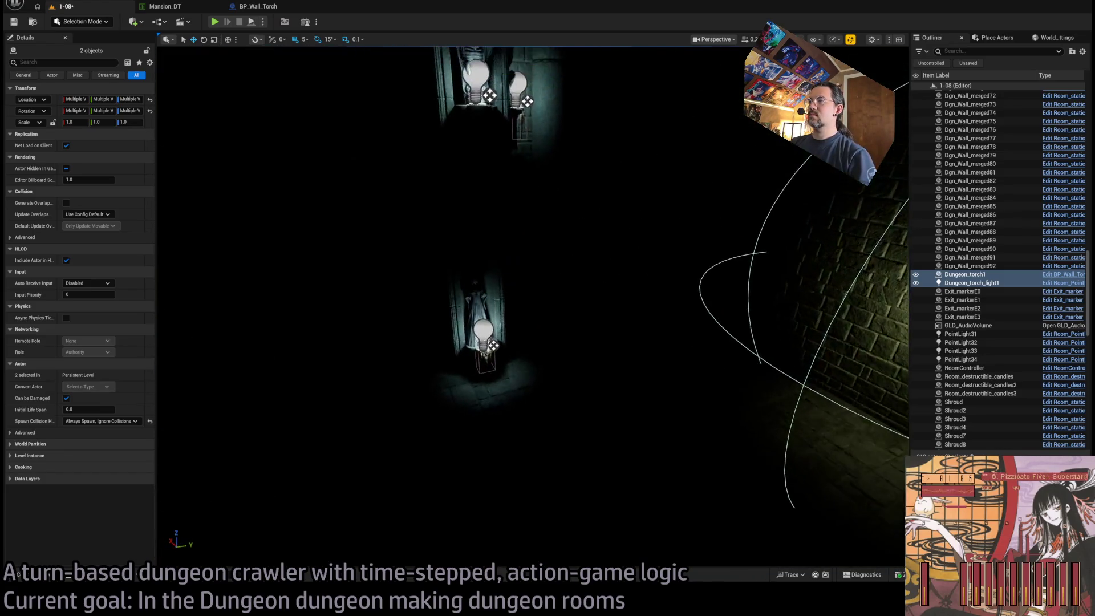
{"action": "left_click_drag", "start_coordinate": [673, 211], "coordinate": [623, 211]}
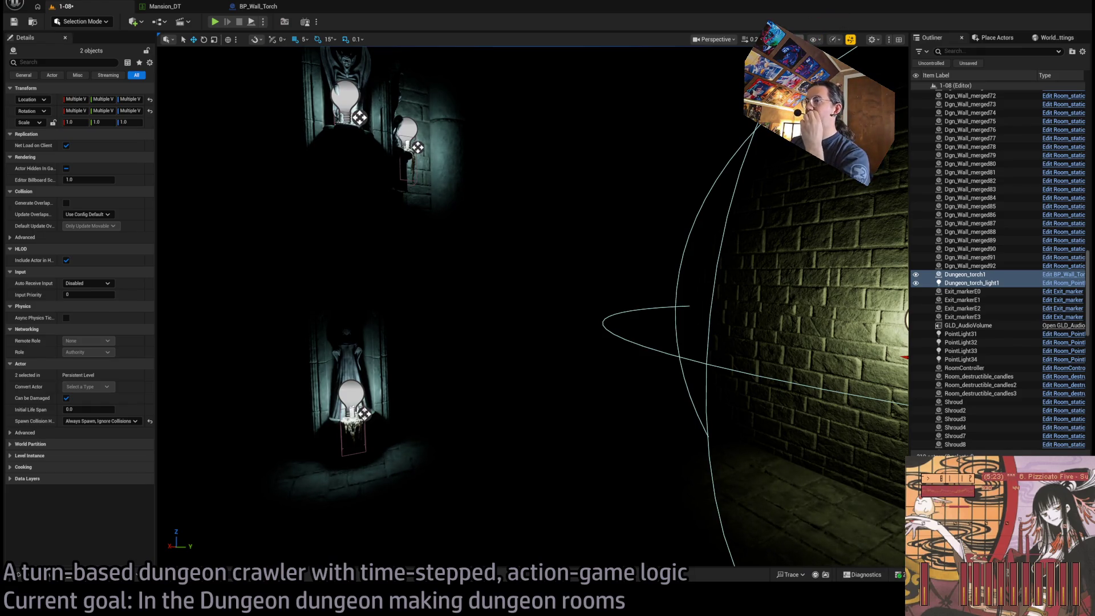
{"action": "key", "text": "alt+3"}
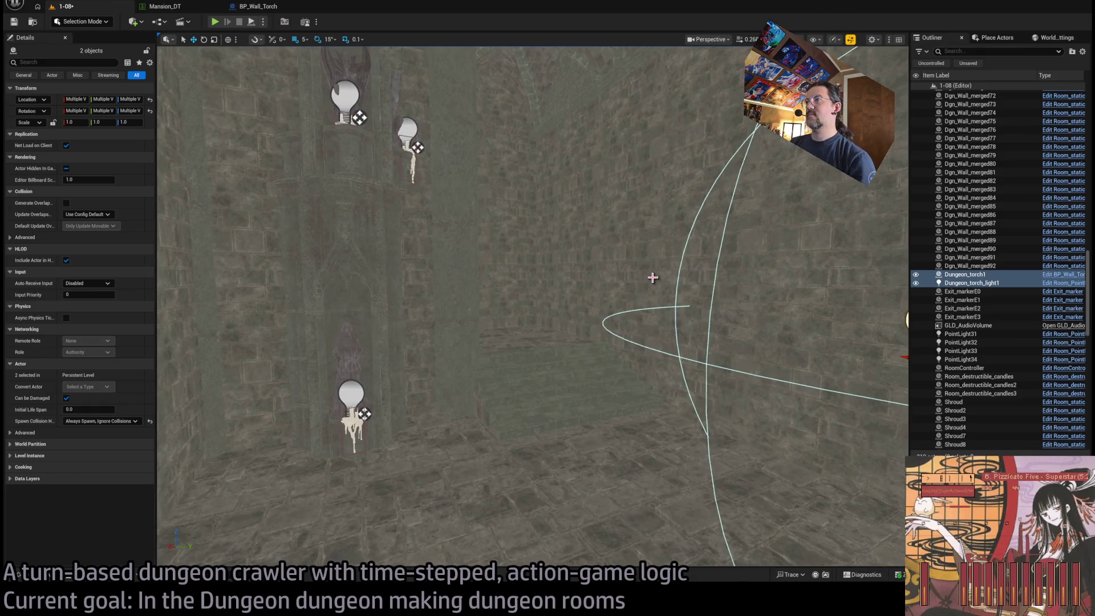
{"action": "mouse_move", "coordinate": [652, 271]}
{"action": "left_mouse_down"}
{"action": "mouse_move", "coordinate": [587, 342]}
{"action": "mouse_move", "coordinate": [553, 284]}
{"action": "left_mouse_up"}
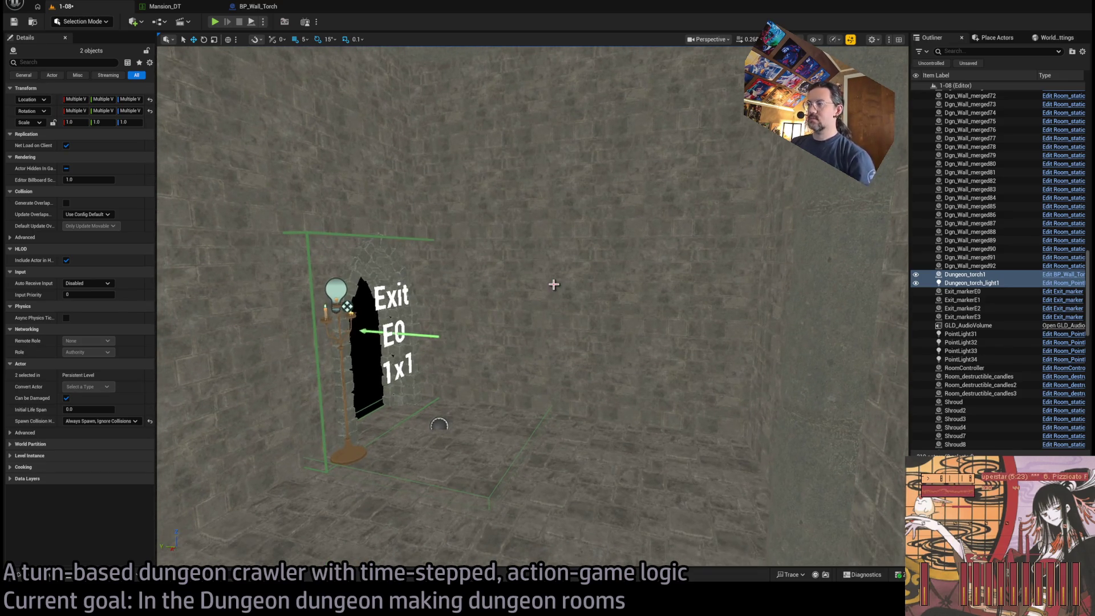
Step: Browse the MYSTERIOUS_WOMAN statue and arch mesh folders in the Content Drawer
{"action": "left_click_drag", "start_coordinate": [529, 327], "coordinate": [559, 348]}
{"action": "left_click_drag", "start_coordinate": [239, 400], "coordinate": [190, 424]}
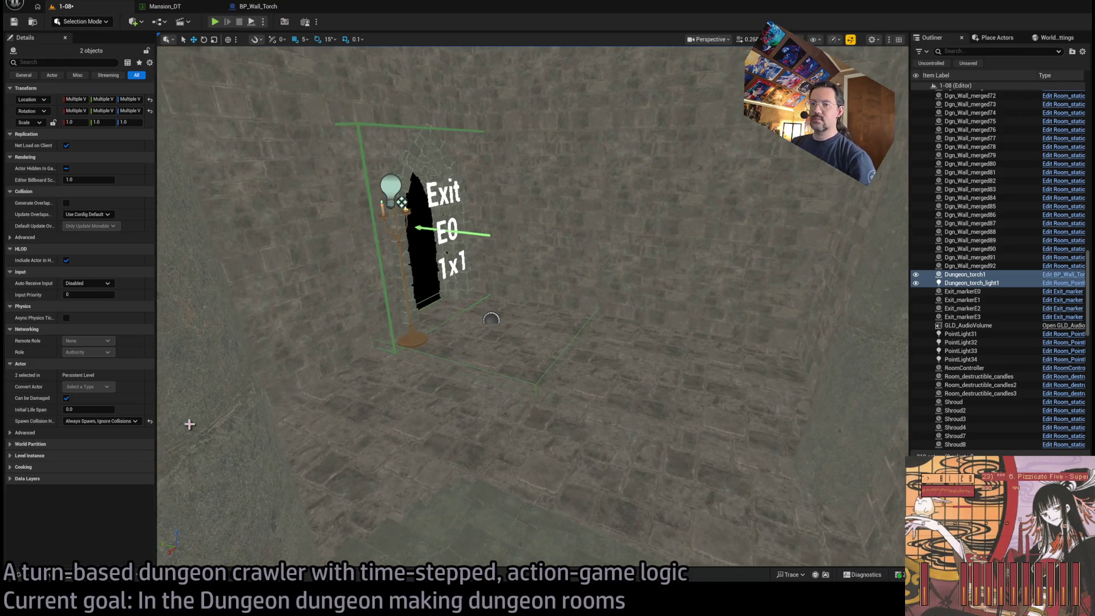
{"action": "left_click", "coordinate": [18, 574]}
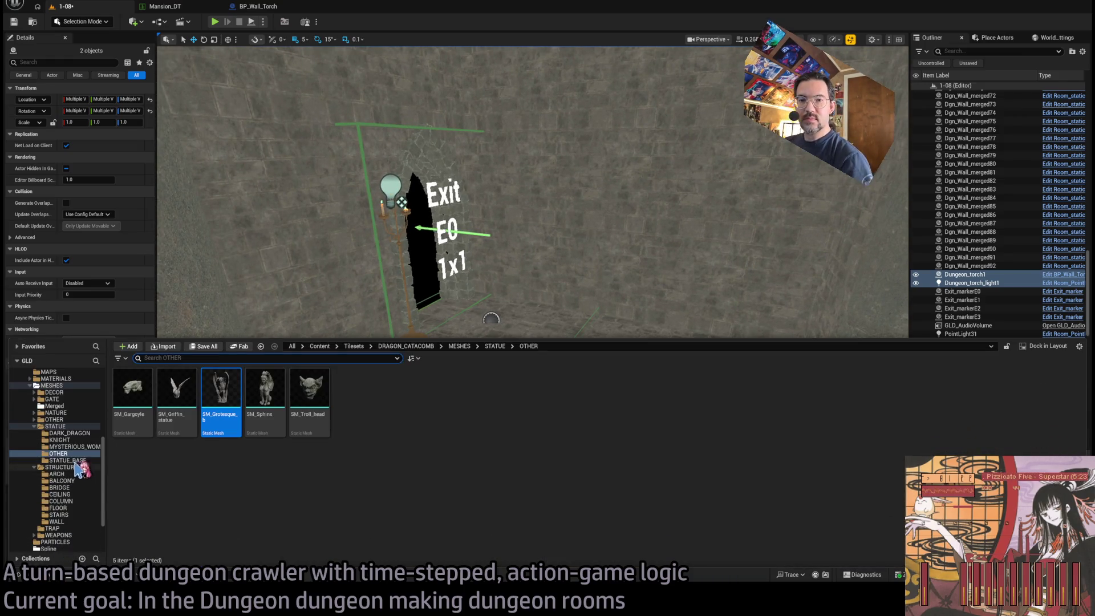
{"action": "left_click", "coordinate": [67, 448]}
{"action": "left_click", "coordinate": [58, 475]}
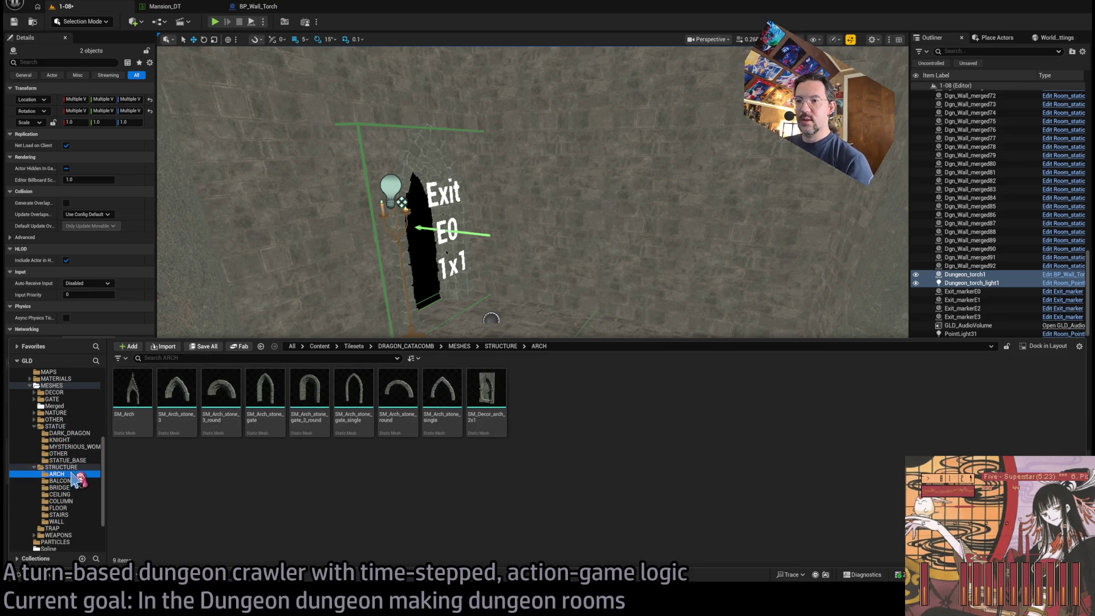
Step: Select the wall section Dgn_Wall_merged7 and frame it in the viewport
{"action": "left_click_drag", "start_coordinate": [459, 301], "coordinate": [641, 332]}
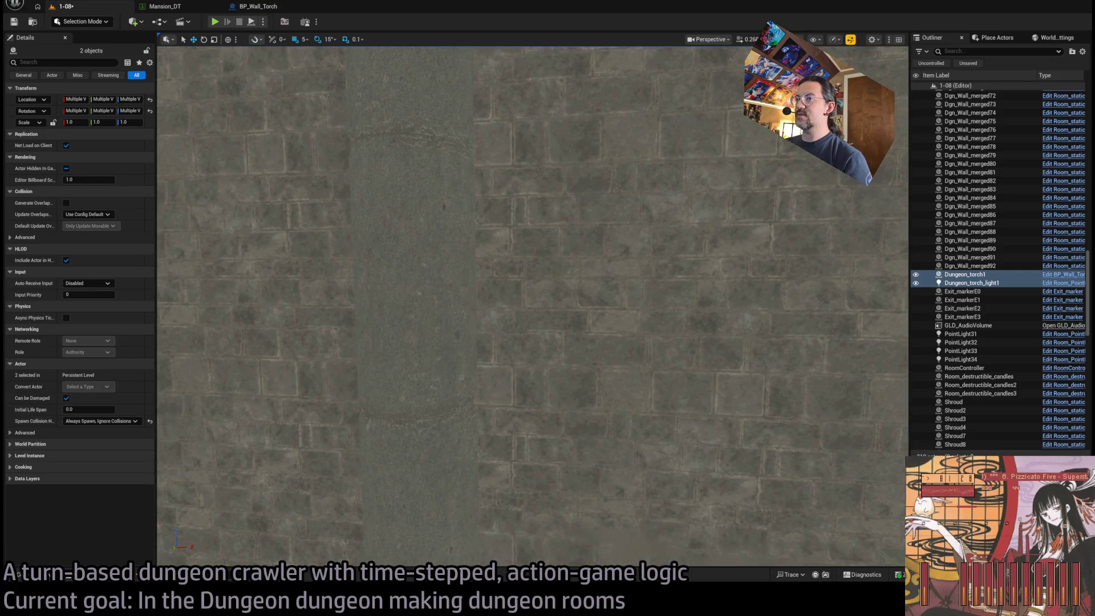
{"action": "left_click", "coordinate": [624, 276]}
{"action": "scroll", "coordinate": [624, 276], "scroll_direction": "down", "scroll_amount": 5}
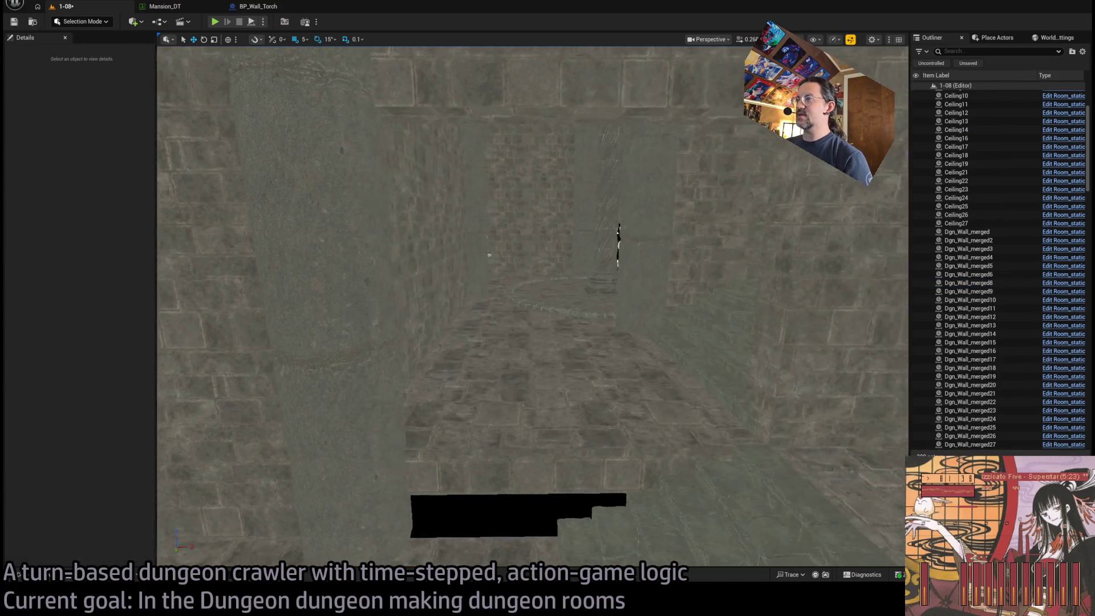
{"action": "left_click", "coordinate": [683, 325]}
{"action": "key", "text": "f"}
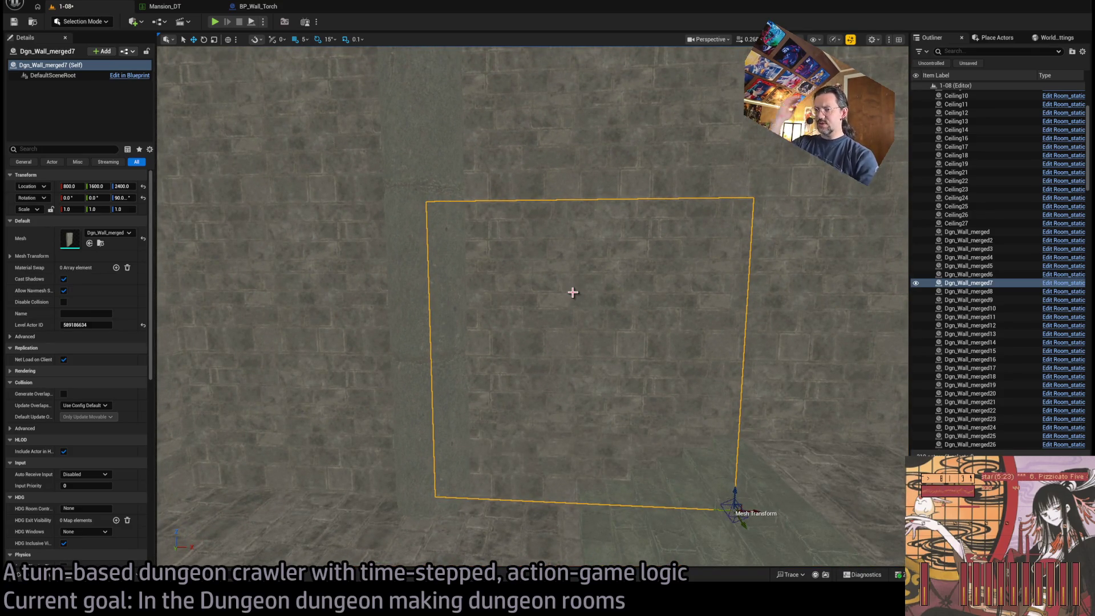
{"action": "key", "text": "ctrl+space"}
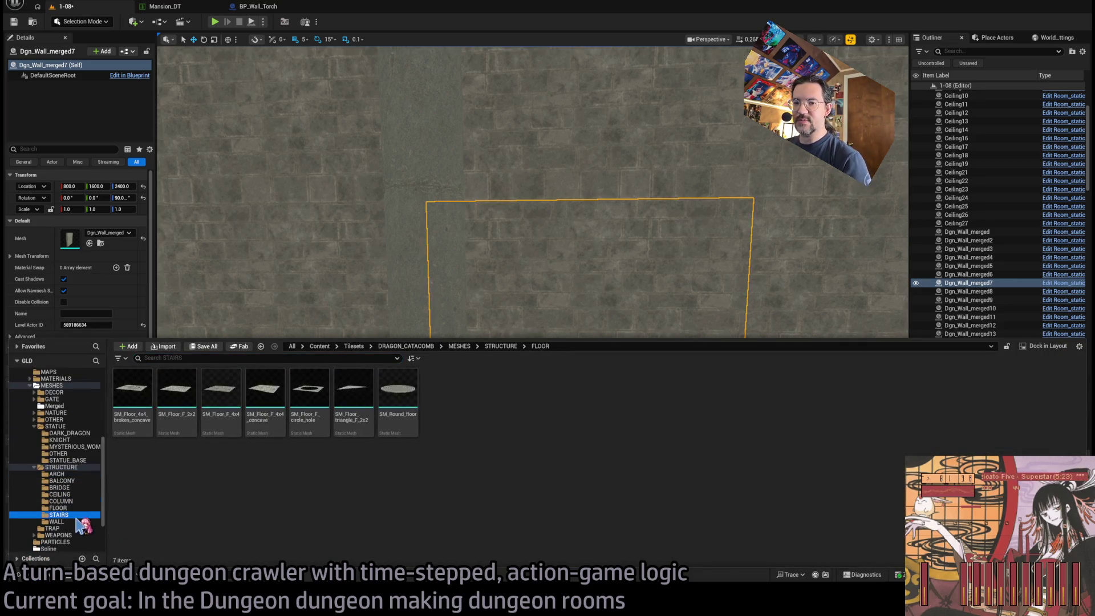
Step: Place SM_Wall_brick_4x4_window from the dungeon wall meshes next to the Exit
{"action": "left_click", "coordinate": [56, 521]}
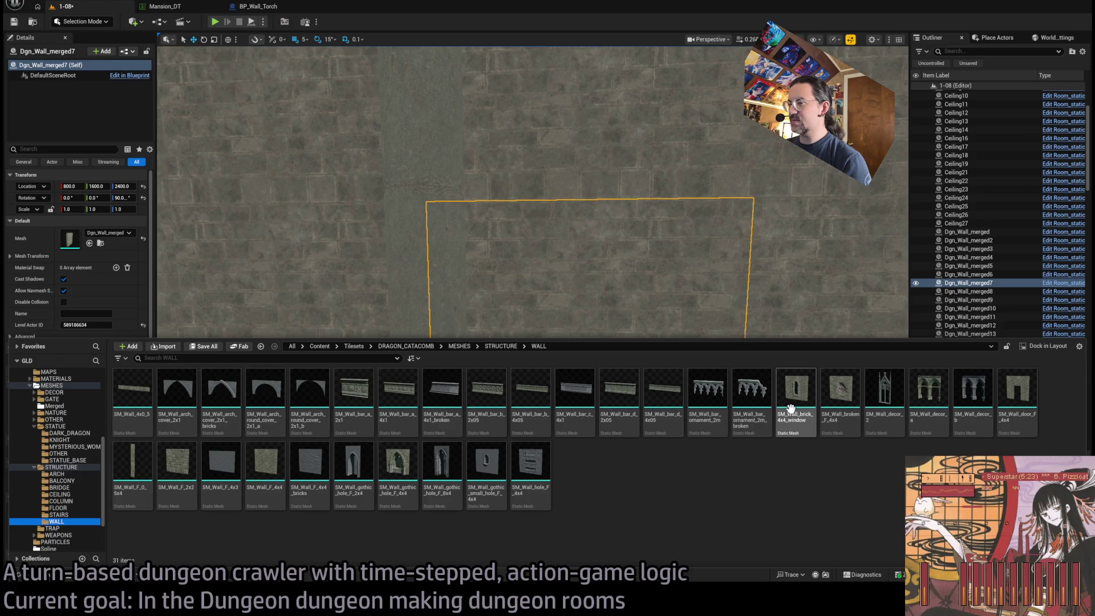
{"action": "left_click_drag", "start_coordinate": [743, 293], "coordinate": [615, 297]}
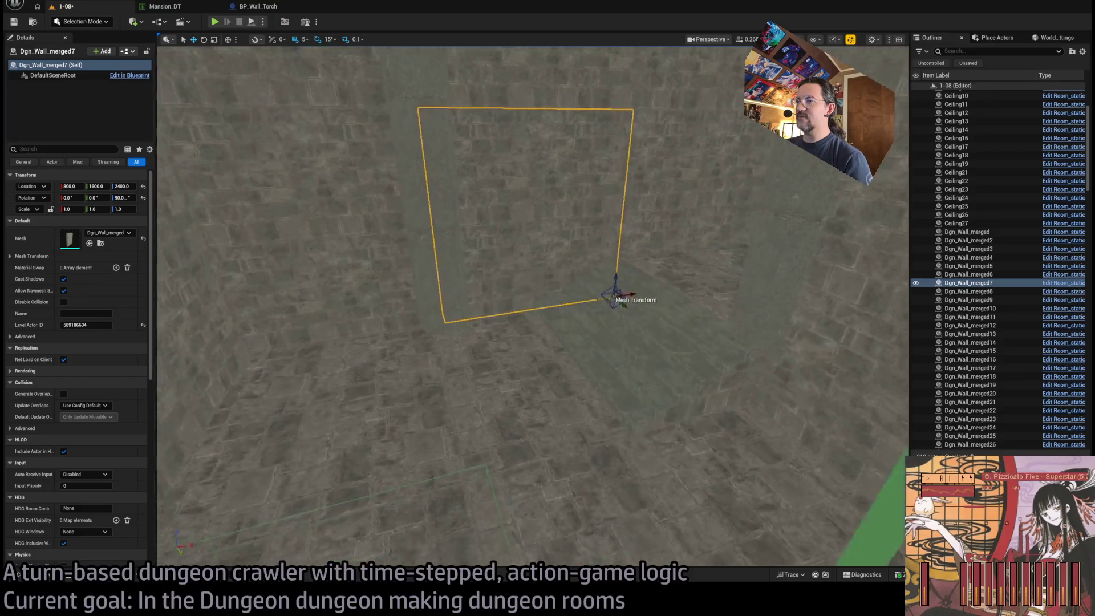
{"action": "left_click_drag", "start_coordinate": [262, 512], "coordinate": [207, 512]}
{"action": "key", "text": "ctrl+space"}
{"action": "mouse_move", "coordinate": [794, 403]}
{"action": "left_mouse_down"}
{"action": "mouse_move", "coordinate": [457, 282]}
{"action": "mouse_move", "coordinate": [512, 500]}
{"action": "mouse_move", "coordinate": [464, 300]}
{"action": "mouse_move", "coordinate": [386, 289]}
{"action": "mouse_move", "coordinate": [427, 340]}
{"action": "mouse_move", "coordinate": [403, 378]}
{"action": "mouse_move", "coordinate": [360, 361]}
{"action": "mouse_move", "coordinate": [438, 278]}
{"action": "left_mouse_up"}
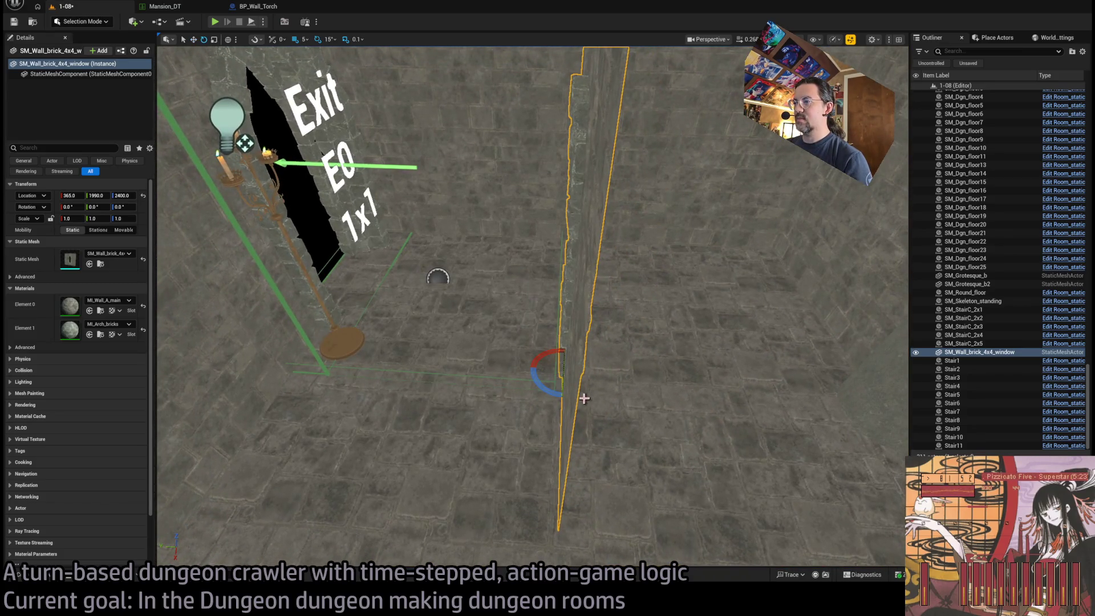
Step: Alt-drag a 180°-rotated copy of the window wall and raise both walls
{"action": "left_click_drag", "start_coordinate": [561, 395], "coordinate": [584, 348]}
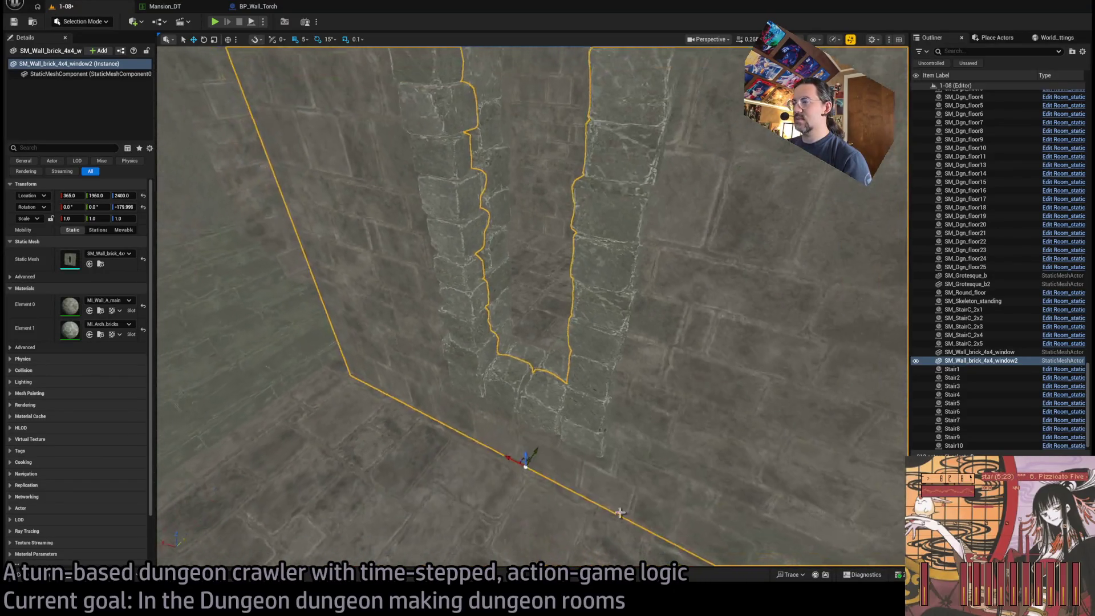
{"action": "scroll", "coordinate": [532, 306], "scroll_direction": "down", "scroll_amount": 5}
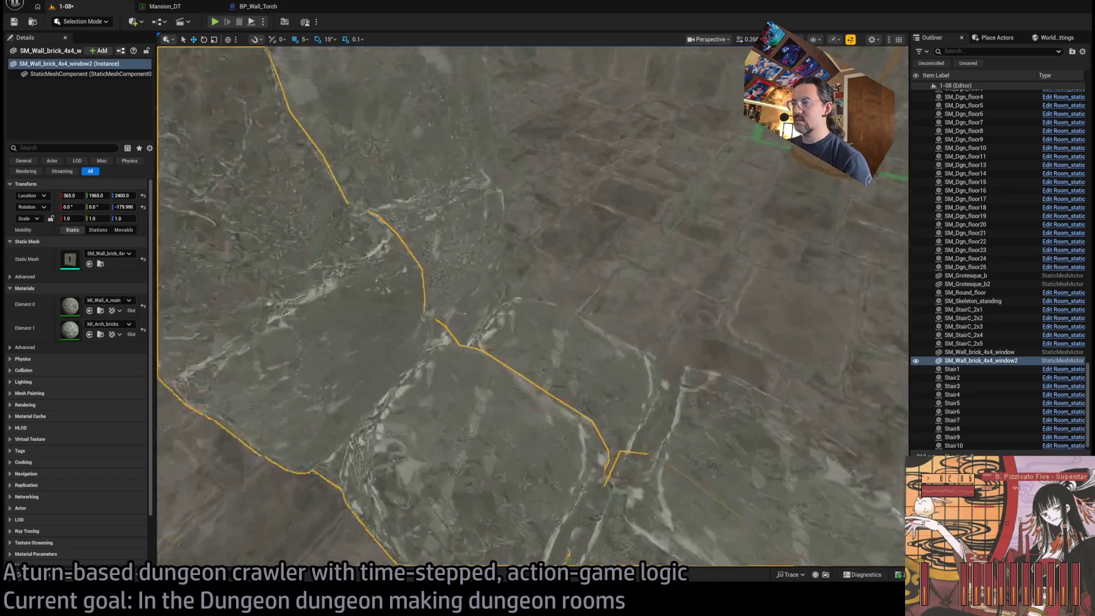
{"action": "scroll", "coordinate": [532, 306], "scroll_direction": "down", "scroll_amount": 8}
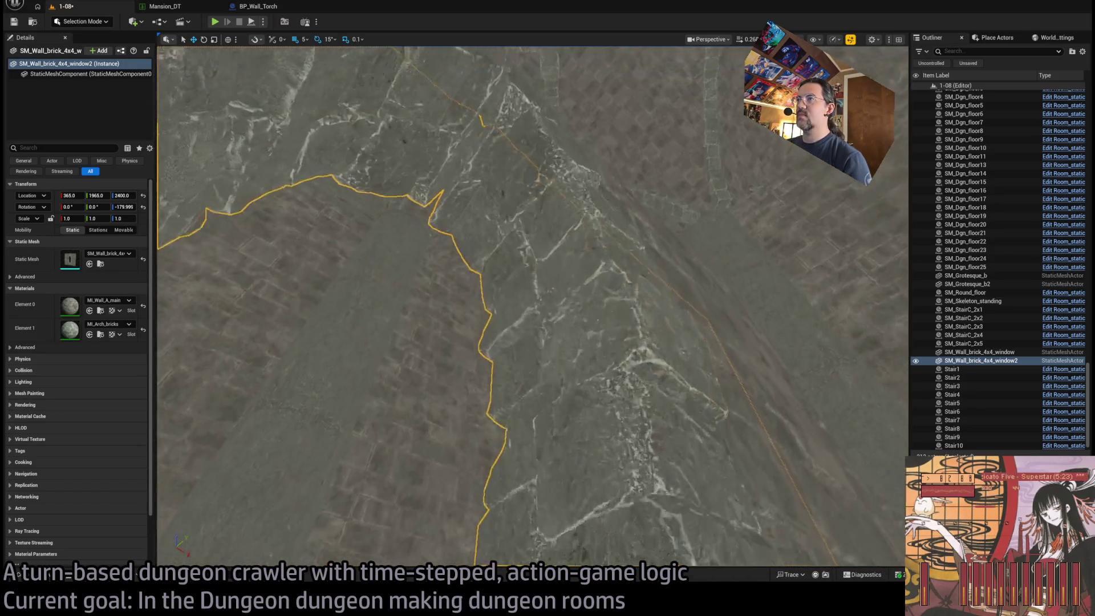
{"action": "scroll", "coordinate": [532, 306], "scroll_direction": "down", "scroll_amount": 5}
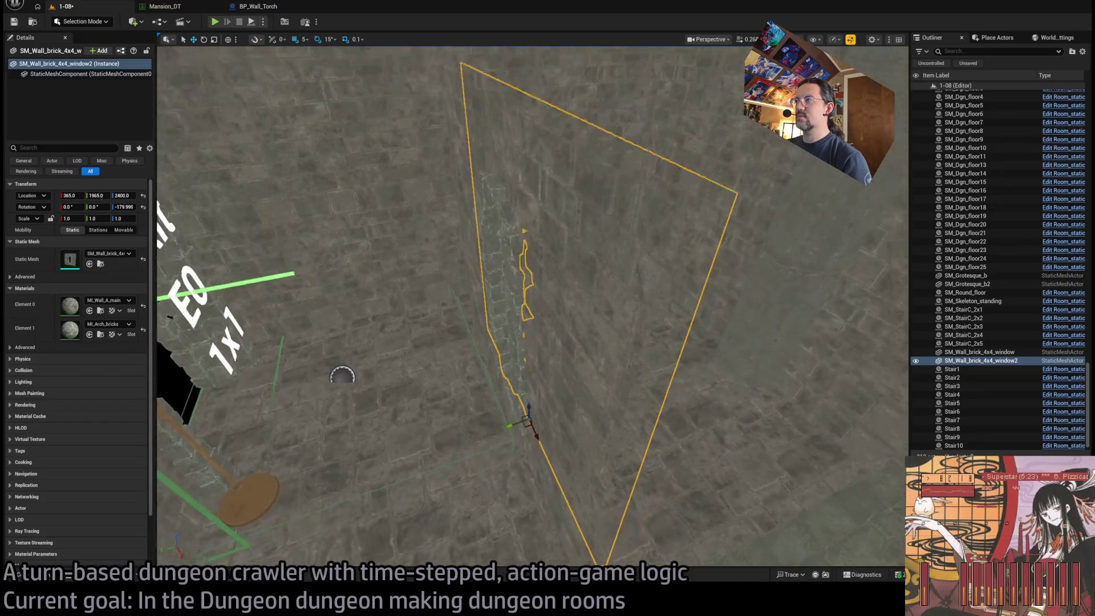
{"action": "left_click", "coordinate": [618, 391]}
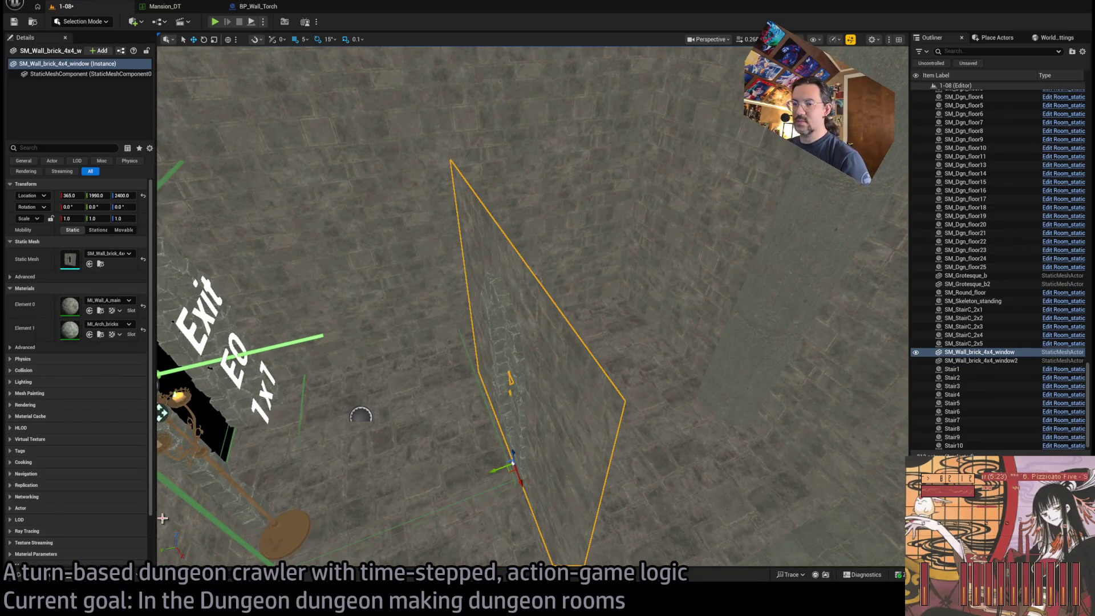
{"action": "key", "text": "ctrl+b"}
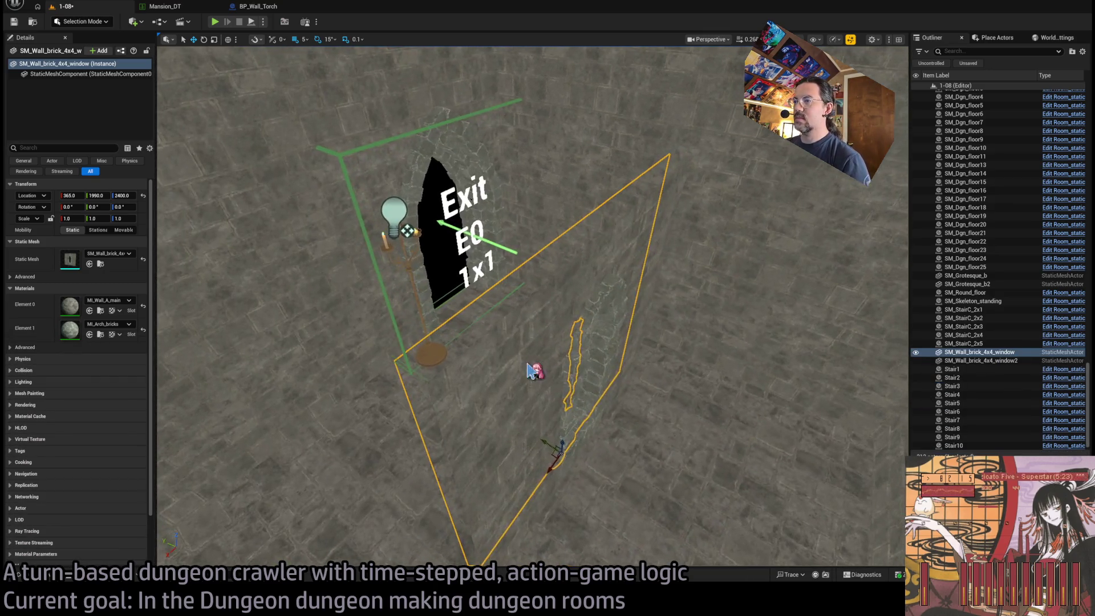
{"action": "left_click", "coordinate": [565, 439], "text": "ctrl"}
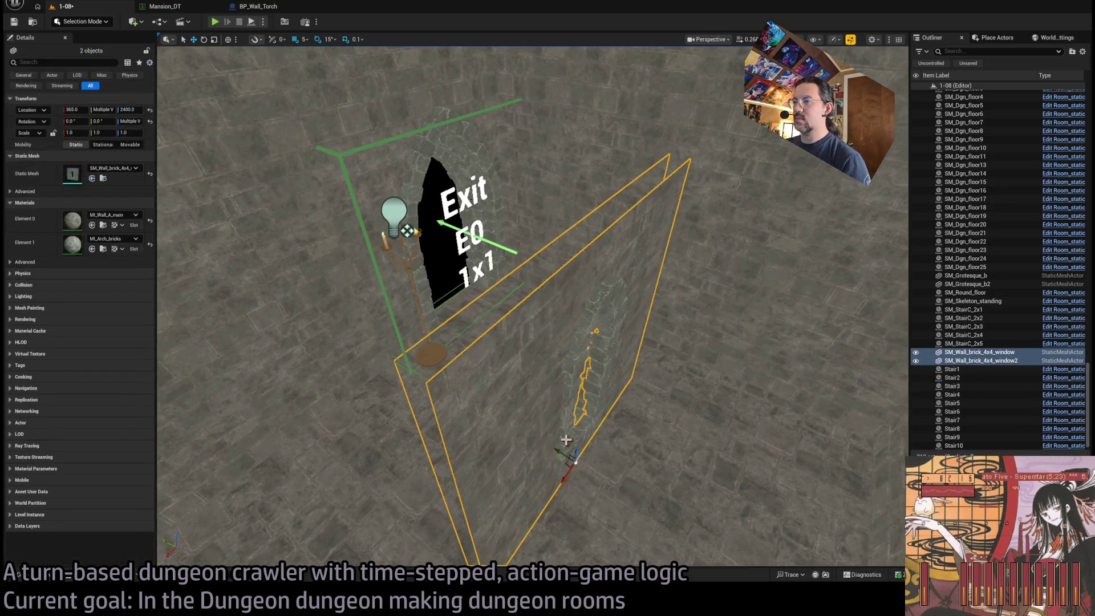
{"action": "mouse_move", "coordinate": [574, 455]}
{"action": "left_mouse_down"}
{"action": "mouse_move", "coordinate": [572, 403]}
{"action": "mouse_move", "coordinate": [566, 420]}
{"action": "left_mouse_up"}
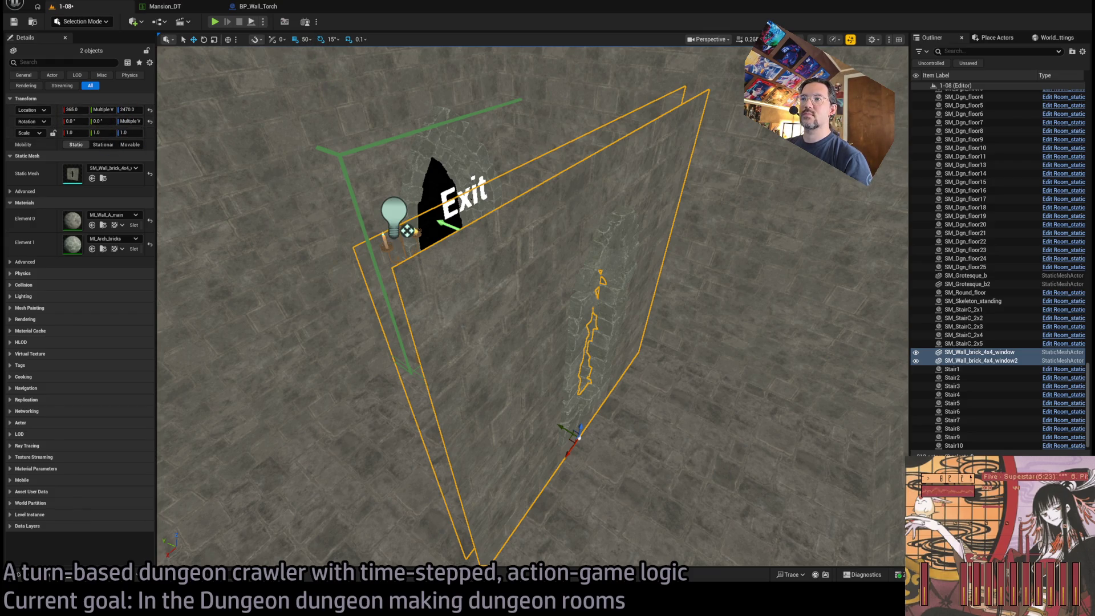
{"action": "key", "text": "ctrl+z"}
Step: Set Location X to 300 on both window walls
{"action": "left_click", "coordinate": [81, 194]}
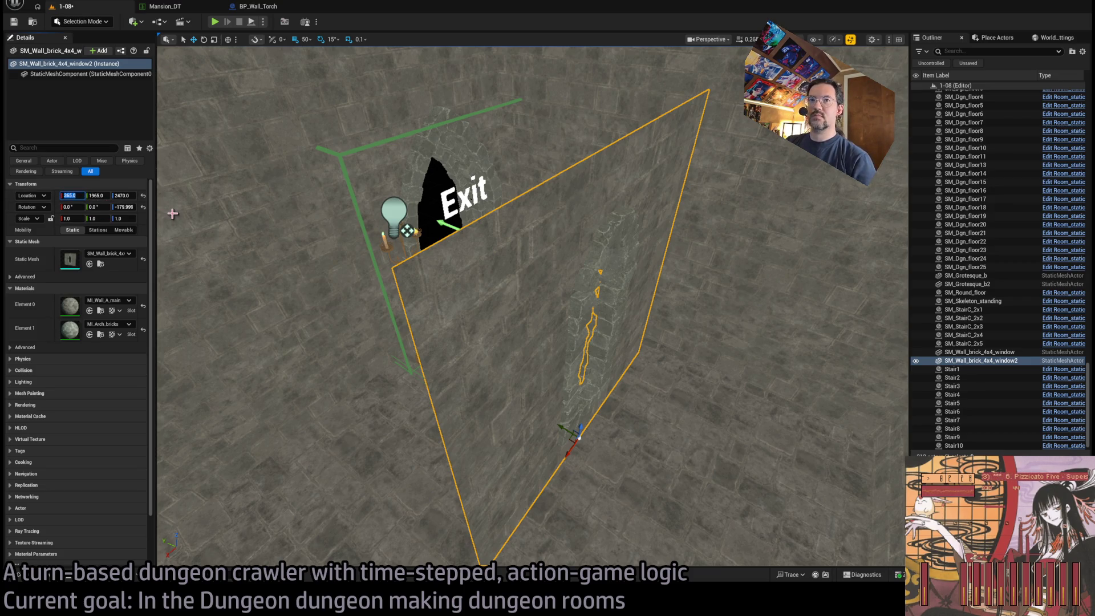
{"action": "type", "text": "300"}
{"action": "key", "text": "Return"}
{"action": "left_click", "coordinate": [457, 264]}
{"action": "key", "text": "f"}
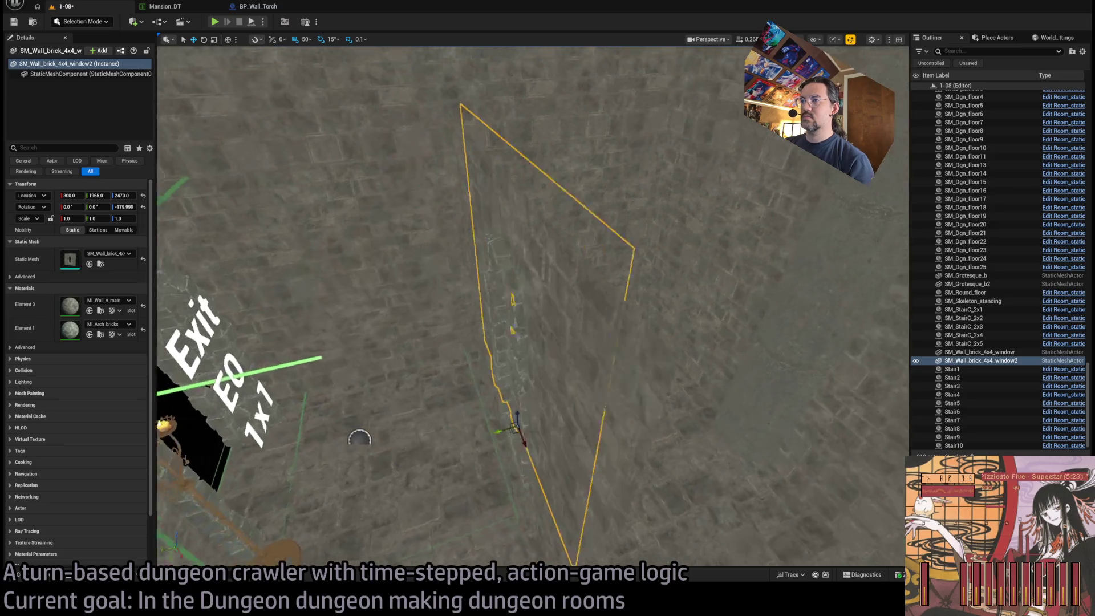
{"action": "left_click", "coordinate": [70, 195]}
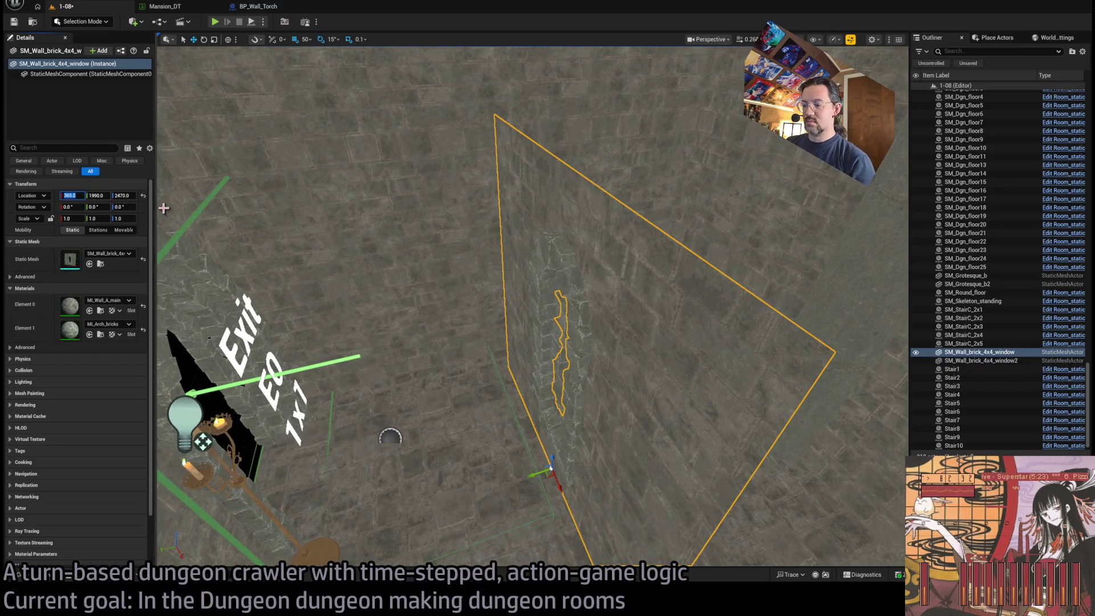
{"action": "type", "text": "300"}
{"action": "key", "text": "Return"}
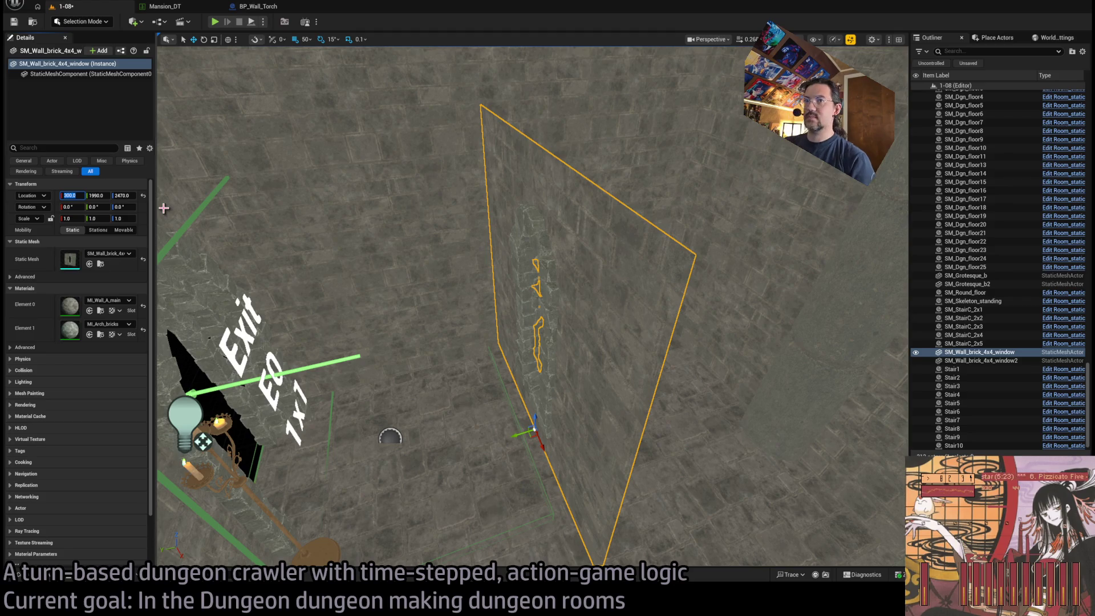
Step: Set the first window wall's Y to 2000 and the second's to 1975
{"action": "key", "text": "Tab"}
{"action": "type", "text": "0"}
{"action": "key", "text": "Return"}
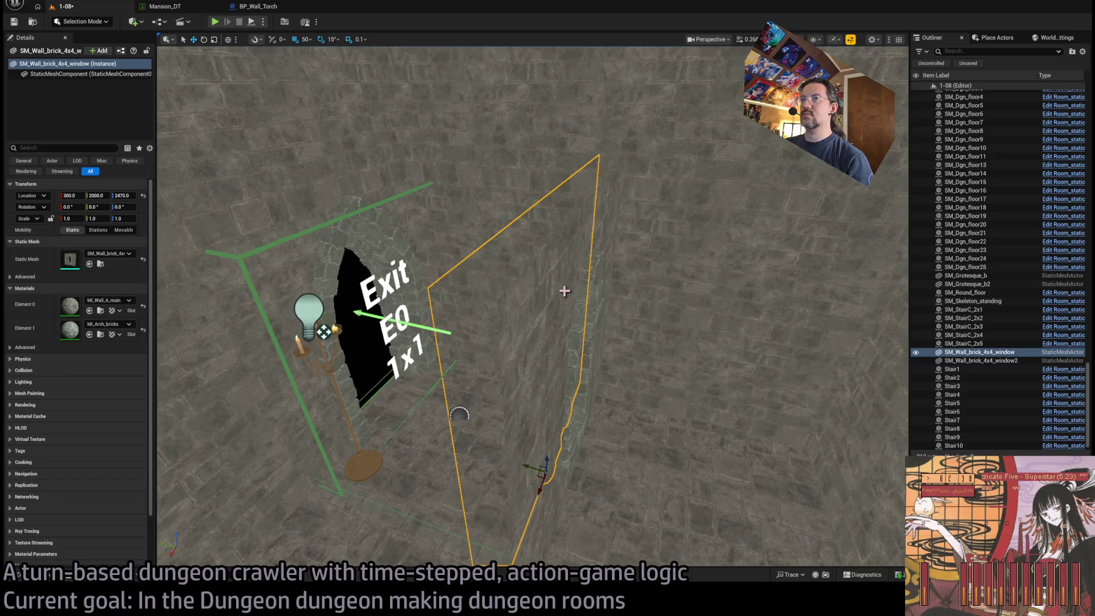
{"action": "left_click", "coordinate": [564, 291]}
{"action": "left_click", "coordinate": [103, 196]}
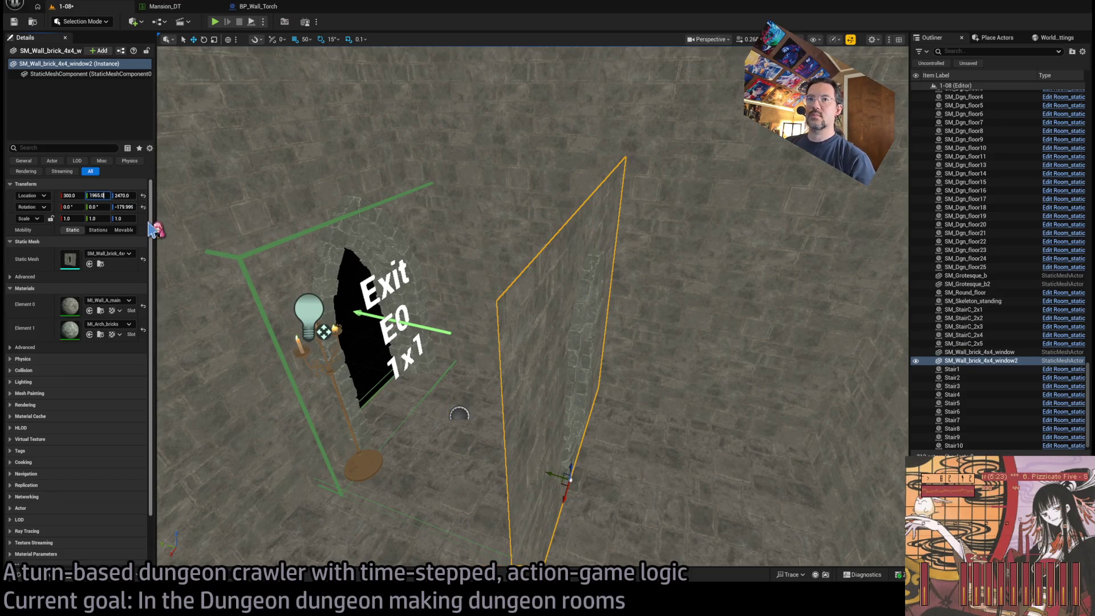
{"action": "type", "text": "1975"}
{"action": "key", "text": "Return"}
{"action": "left_click_drag", "start_coordinate": [504, 258], "coordinate": [504, 258]}
{"action": "left_click", "coordinate": [594, 300]}
{"action": "left_click_drag", "start_coordinate": [556, 363], "coordinate": [555, 362]}
Step: Place an SM_Wall_F_0_5x4 plain wall piece from the wall library and lower it
{"action": "key", "text": "ctrl+space"}
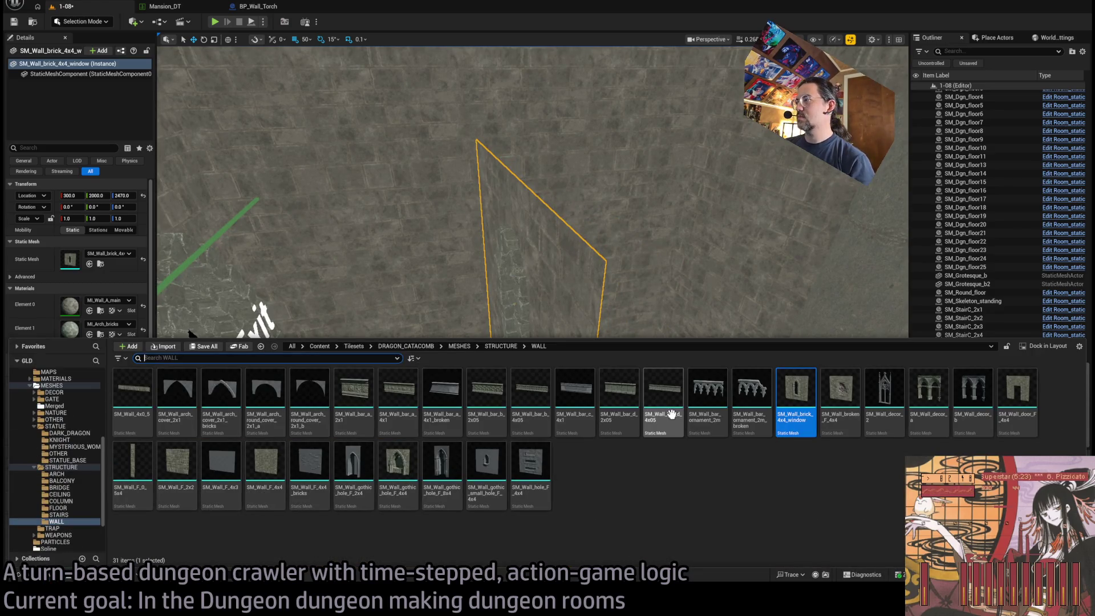
{"action": "mouse_move", "coordinate": [132, 461]}
{"action": "left_mouse_down"}
{"action": "mouse_move", "coordinate": [555, 350]}
{"action": "mouse_move", "coordinate": [579, 501]}
{"action": "mouse_move", "coordinate": [558, 489]}
{"action": "mouse_move", "coordinate": [562, 472]}
{"action": "left_mouse_up"}
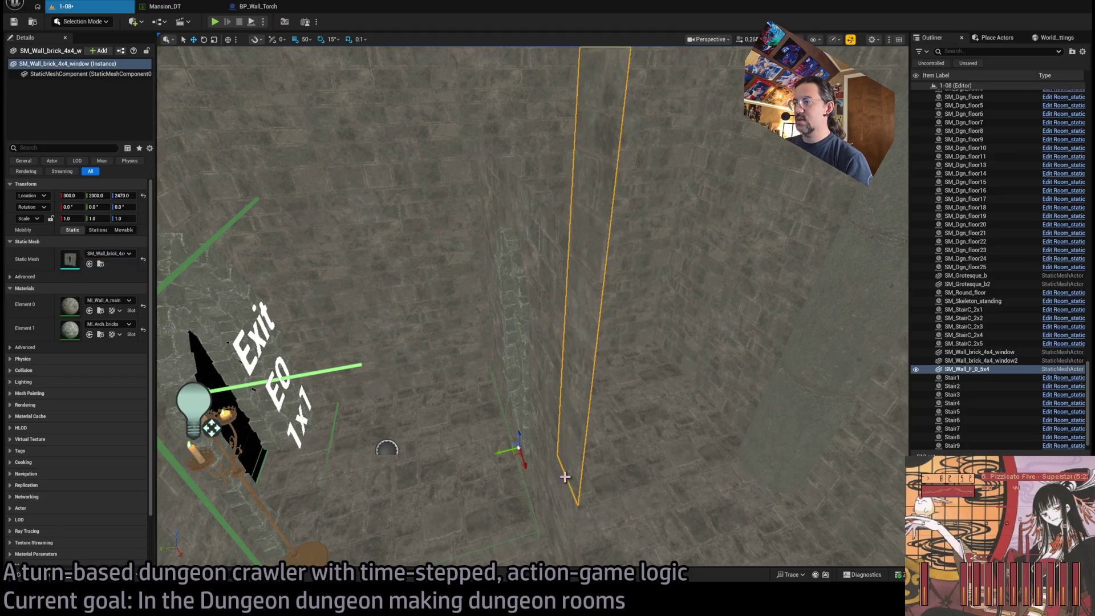
{"action": "left_click_drag", "start_coordinate": [519, 415], "coordinate": [518, 559]}
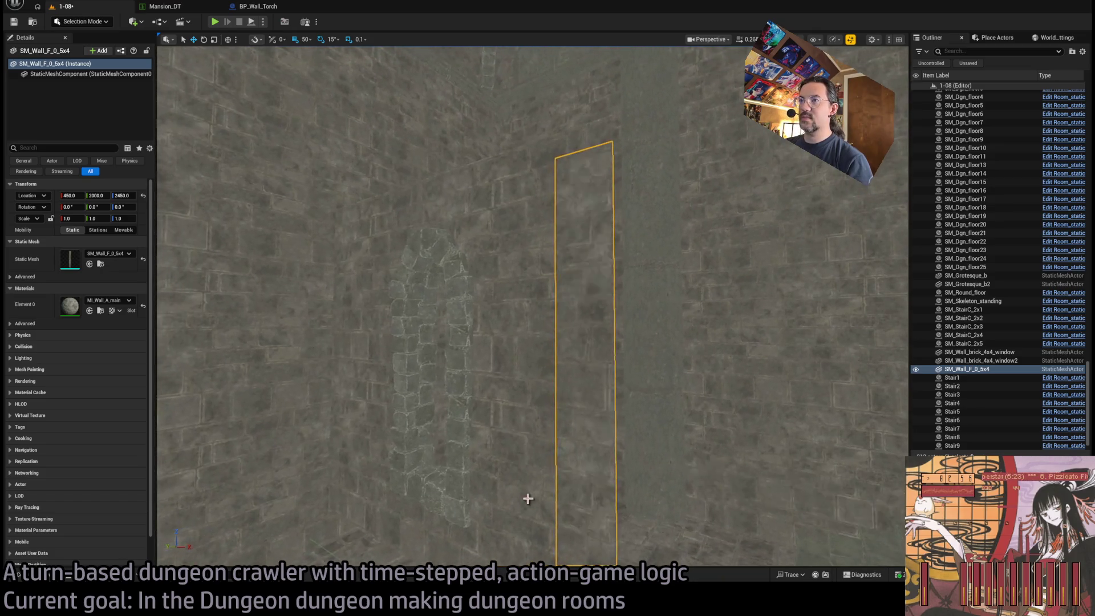
Step: Set the original window wall's Z height to 2500
{"action": "left_click", "coordinate": [485, 349]}
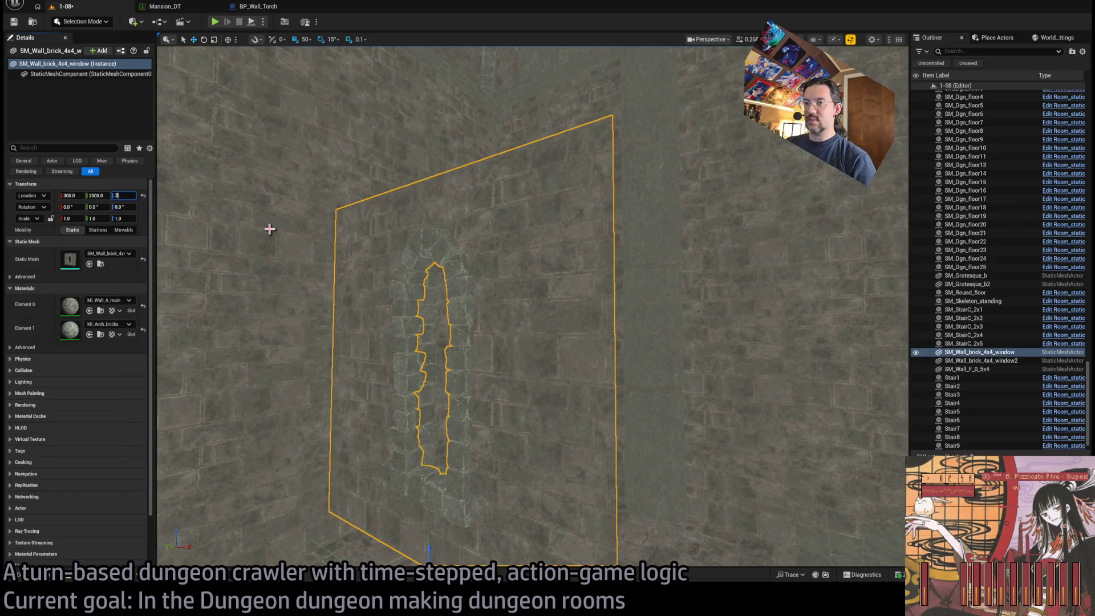
{"action": "type", "text": "400"}
{"action": "key", "text": "Return"}
{"action": "left_click_drag", "start_coordinate": [311, 310], "coordinate": [312, 339]}
{"action": "double_click", "coordinate": [122, 195]}
{"action": "type", "text": "2500"}
{"action": "key", "text": "Return"}
Step: Raise the second window wall to Z 2500 and frame it
{"action": "left_click_drag", "start_coordinate": [163, 205], "coordinate": [239, 239]}
{"action": "left_click", "coordinate": [251, 246]}
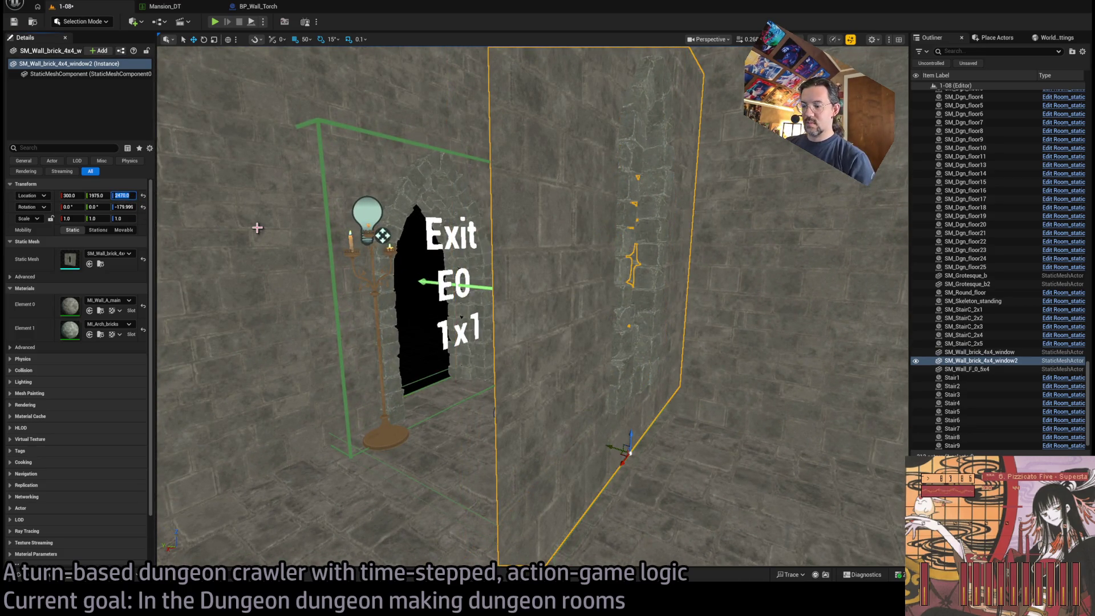
{"action": "type", "text": "0"}
{"action": "key", "text": "Return"}
{"action": "key", "text": "f"}
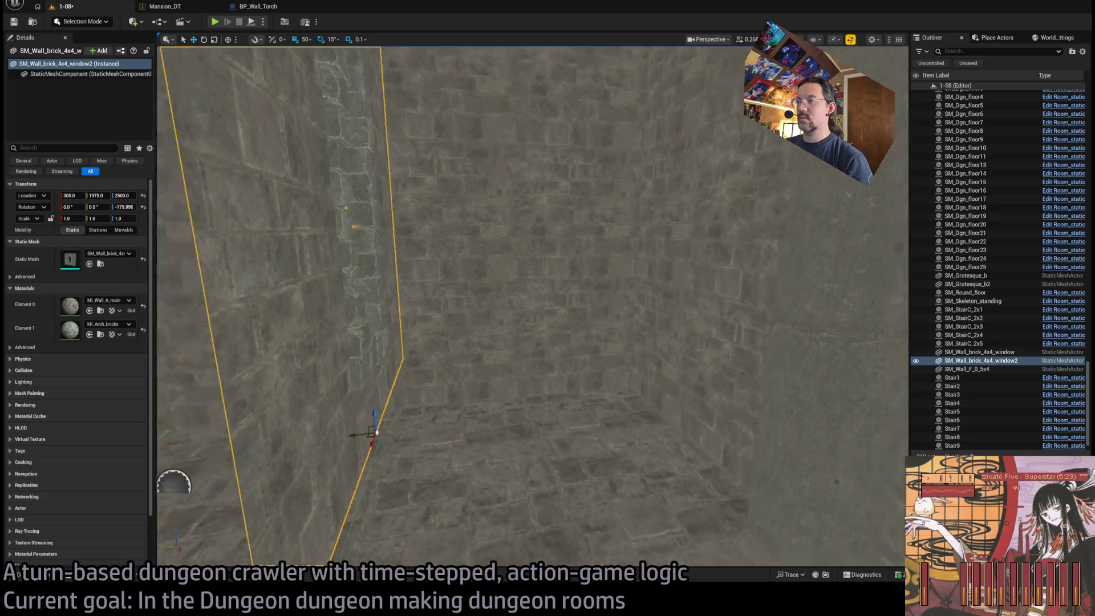
Step: Raise the plain wall to Z 2500, turn it to 270°, and move it to X 500
{"action": "left_click", "coordinate": [598, 433]}
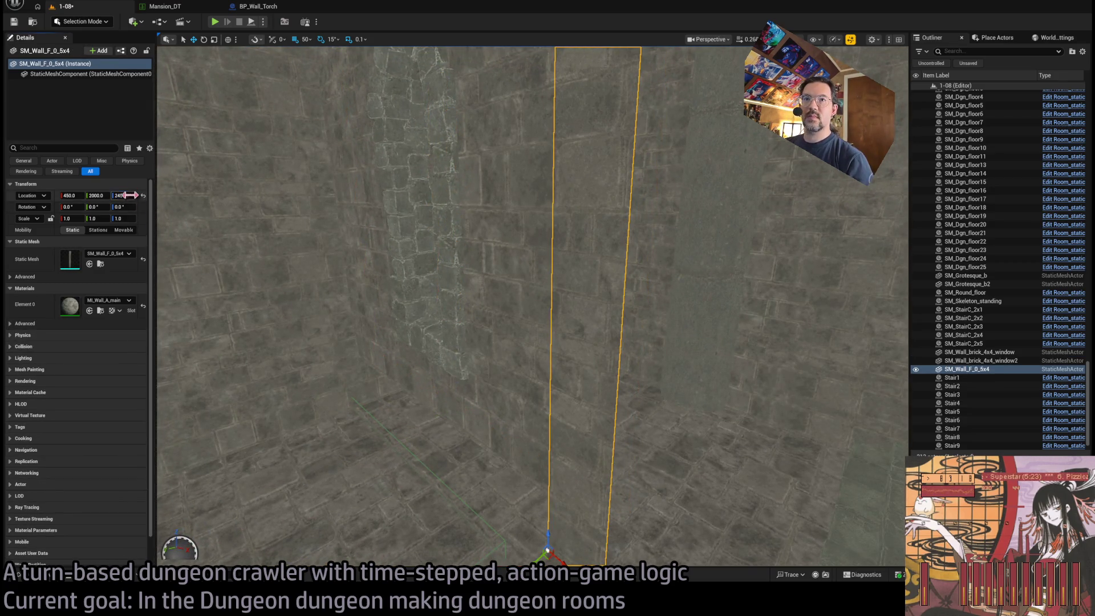
{"action": "type", "text": "2500"}
{"action": "key", "text": "Return"}
{"action": "key", "text": "e"}
{"action": "left_click_drag", "start_coordinate": [596, 451], "coordinate": [570, 451]}
{"action": "key", "text": "w"}
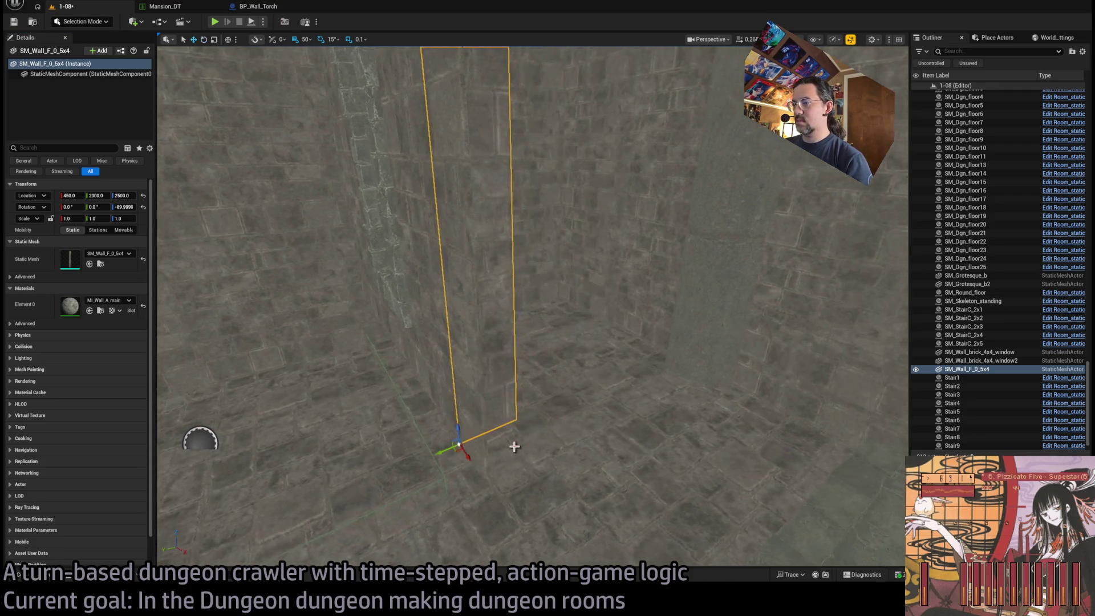
{"action": "left_click_drag", "start_coordinate": [455, 448], "coordinate": [496, 507]}
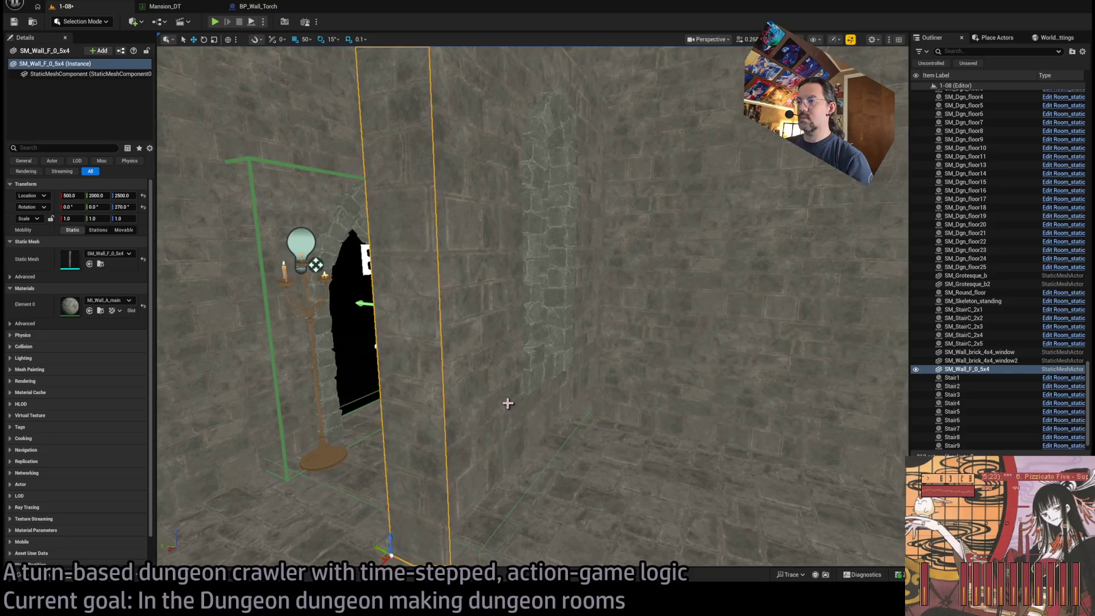
Step: Select the tall plain wall by the exit and browse to its SM_Wall_F_0_5x4 asset with Ctrl+B
{"action": "left_click", "coordinate": [498, 432]}
{"action": "left_click", "coordinate": [123, 207]}
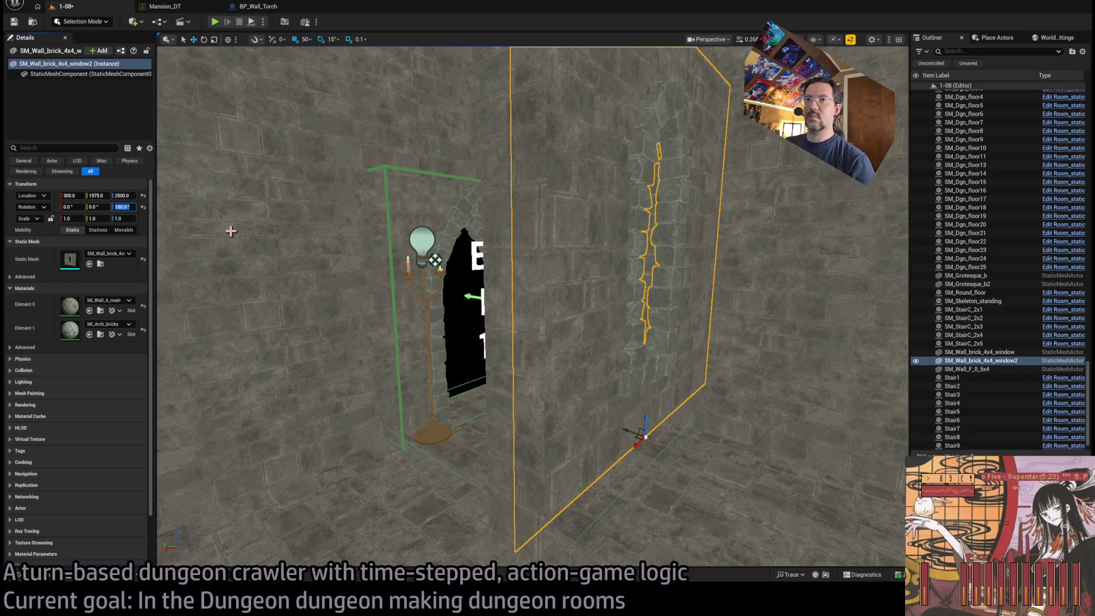
{"action": "left_click", "coordinate": [594, 391]}
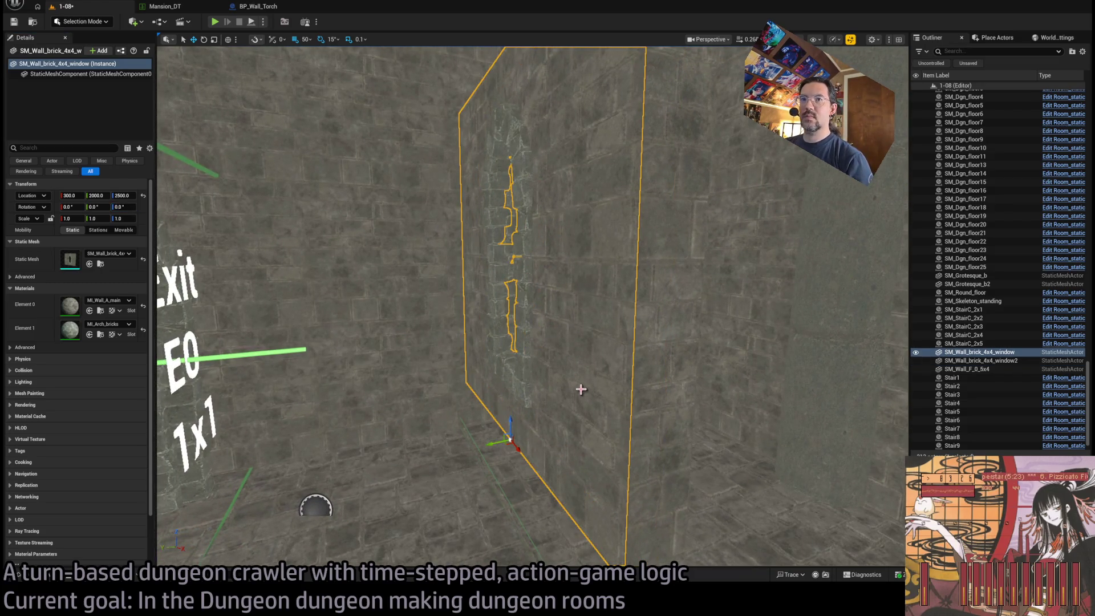
{"action": "left_click", "coordinate": [455, 251]}
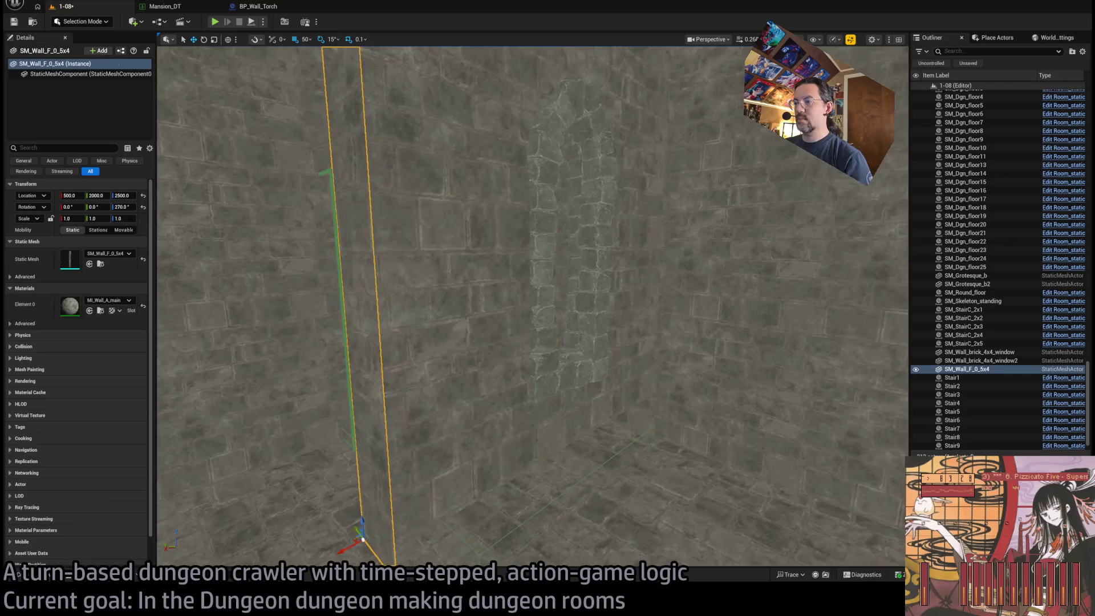
{"action": "left_click", "coordinate": [559, 323]}
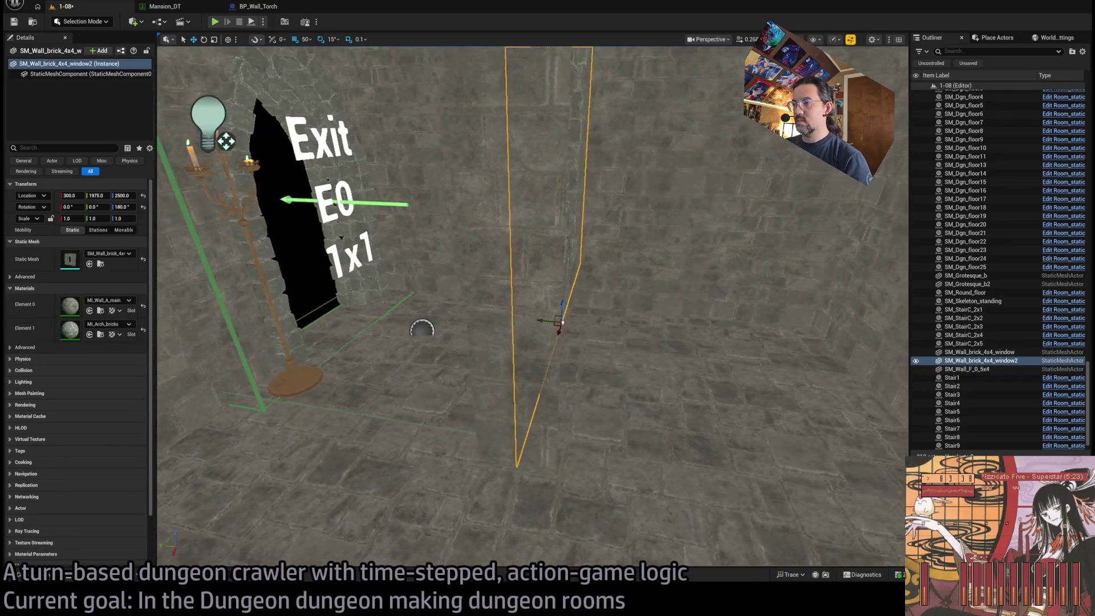
{"action": "left_click", "coordinate": [507, 444]}
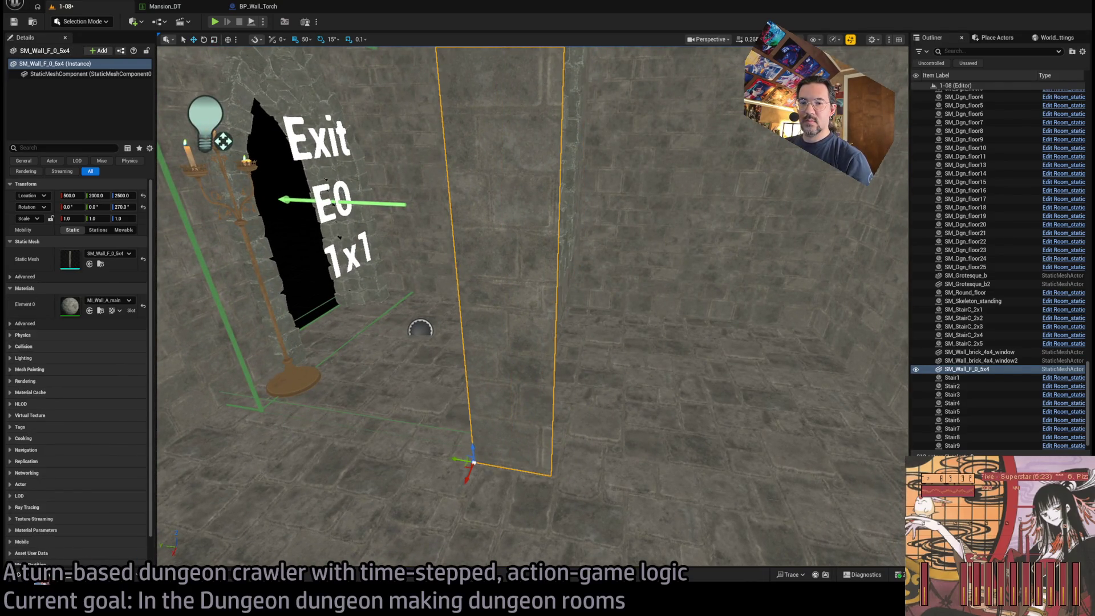
{"action": "key", "text": "ctrl+b"}
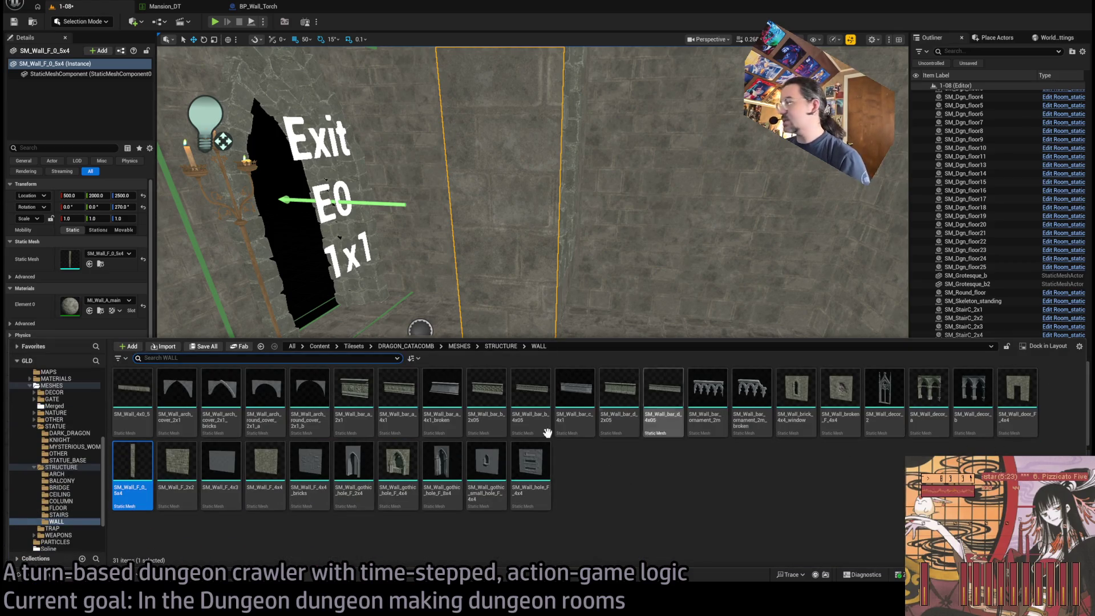
Step: Scale the SM_Wall_F_0_5x4 piece to 0.5 on X to halve its width
{"action": "left_click_drag", "start_coordinate": [514, 280], "coordinate": [462, 336]}
{"action": "key", "text": "r"}
{"action": "left_click_drag", "start_coordinate": [460, 457], "coordinate": [465, 452]}
{"action": "scroll", "coordinate": [532, 306], "scroll_direction": "down", "scroll_amount": 8}
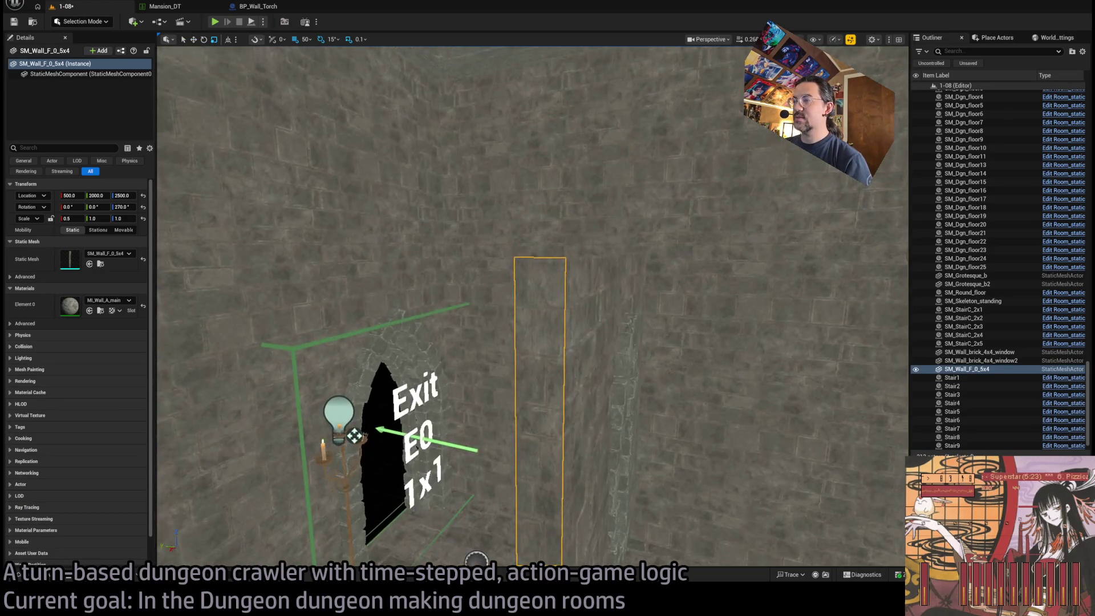
{"action": "scroll", "coordinate": [505, 538], "scroll_direction": "down", "scroll_amount": 3}
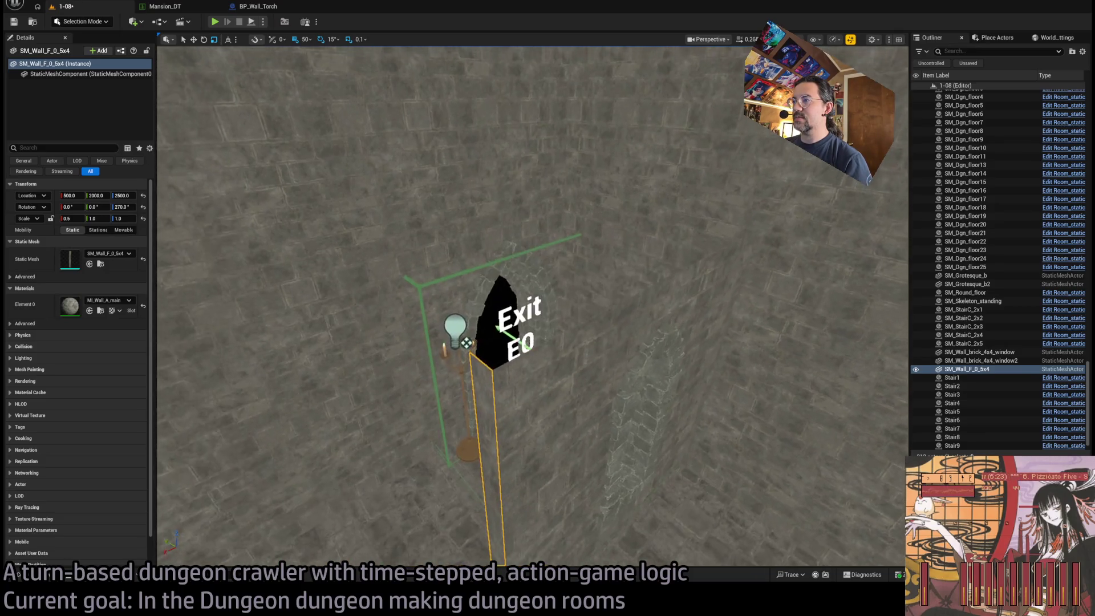
Step: Drag an SM_Wall_4x0 strip from the Content Drawer into the level near the exit
{"action": "left_click", "coordinate": [43, 578]}
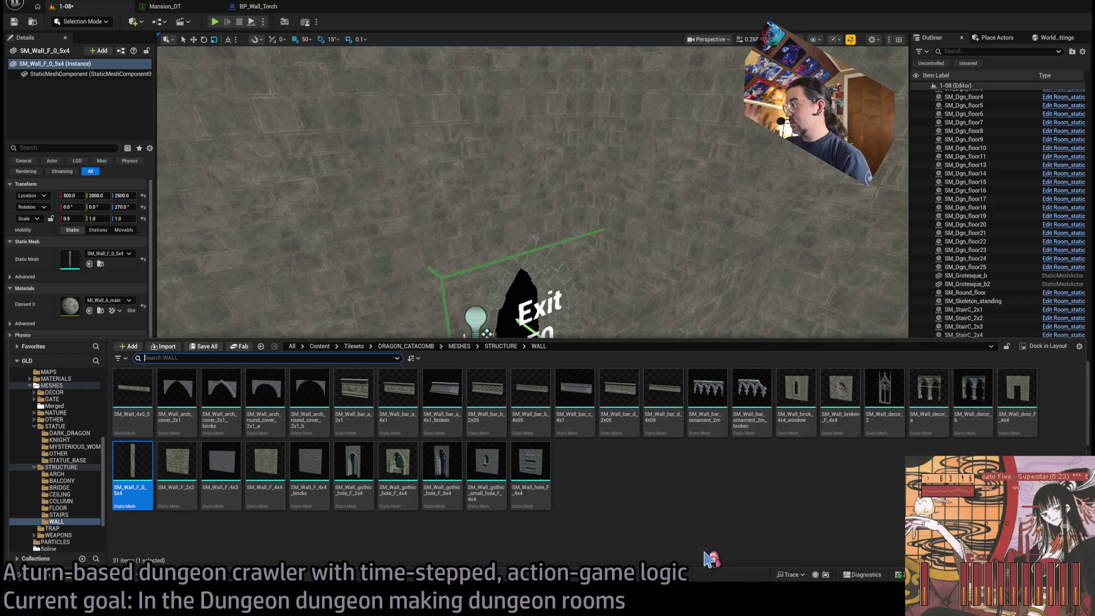
{"action": "mouse_move", "coordinate": [132, 474]}
{"action": "left_mouse_down"}
{"action": "mouse_move", "coordinate": [308, 399]}
{"action": "mouse_move", "coordinate": [547, 353]}
{"action": "mouse_move", "coordinate": [565, 365]}
{"action": "left_mouse_up"}
{"action": "left_click_drag", "start_coordinate": [507, 268], "coordinate": [500, 330]}
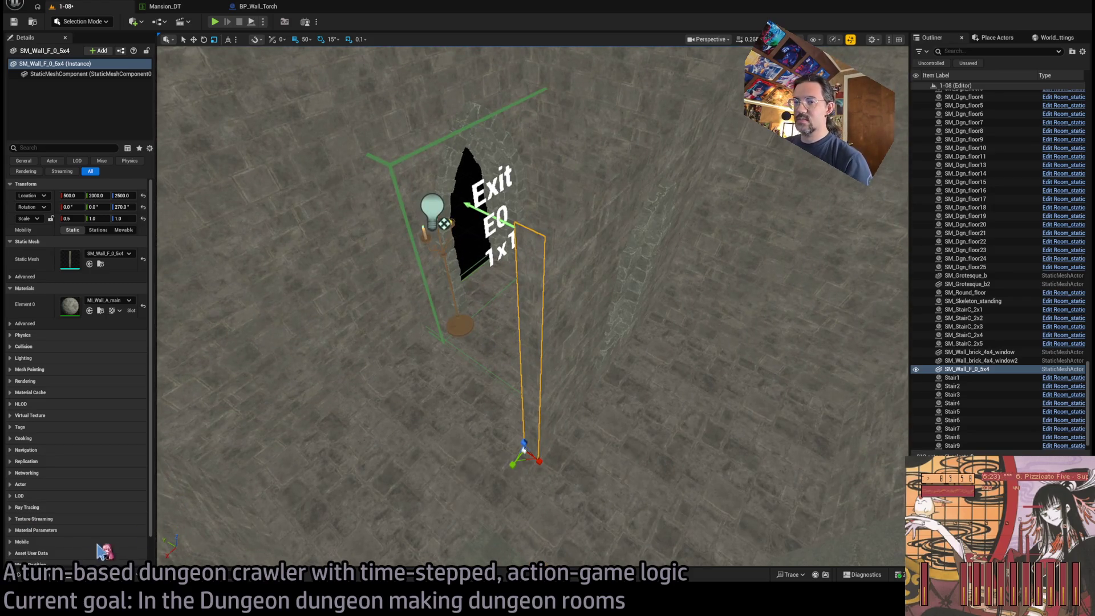
{"action": "left_click", "coordinate": [50, 577]}
{"action": "mouse_move", "coordinate": [132, 420]}
{"action": "left_mouse_down"}
{"action": "mouse_move", "coordinate": [525, 298]}
{"action": "mouse_move", "coordinate": [553, 245]}
{"action": "left_mouse_up"}
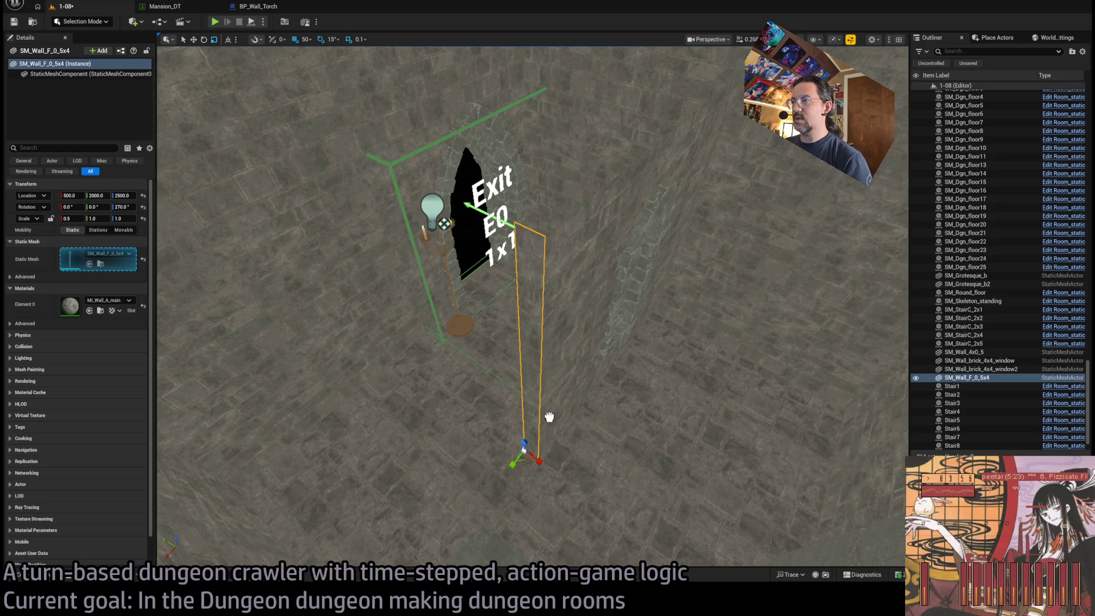
Step: Tip the SM_Wall_4x0 strip flat and position it at Y 2000 over the exit
{"action": "left_click", "coordinate": [548, 241]}
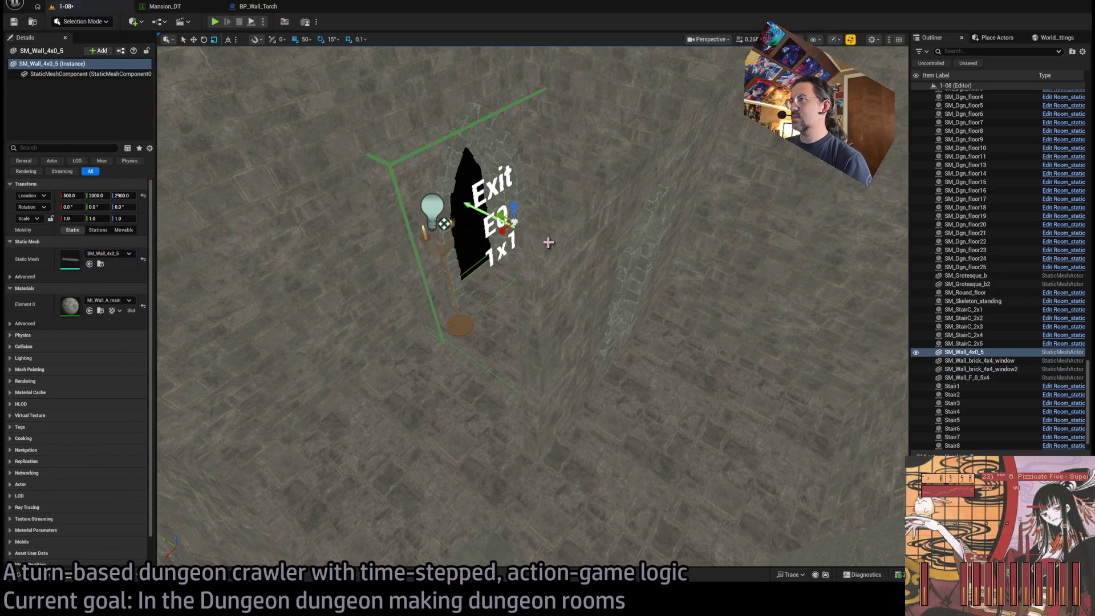
{"action": "left_click_drag", "start_coordinate": [476, 205], "coordinate": [673, 384]}
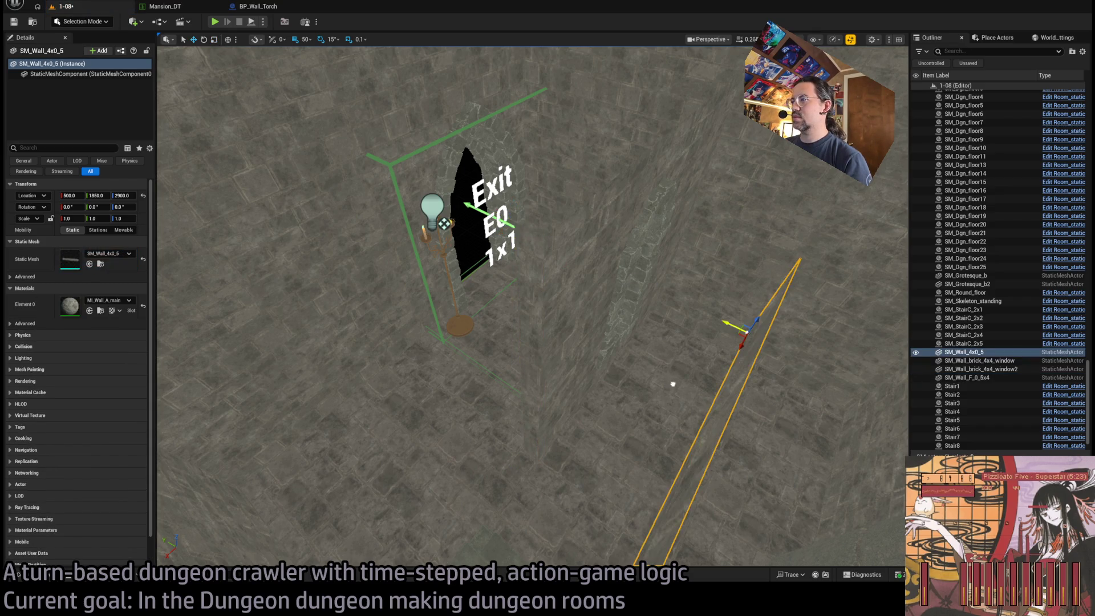
{"action": "key", "text": "ctrl+z"}
{"action": "key", "text": "e"}
{"action": "left_click_drag", "start_coordinate": [506, 233], "coordinate": [526, 201]}
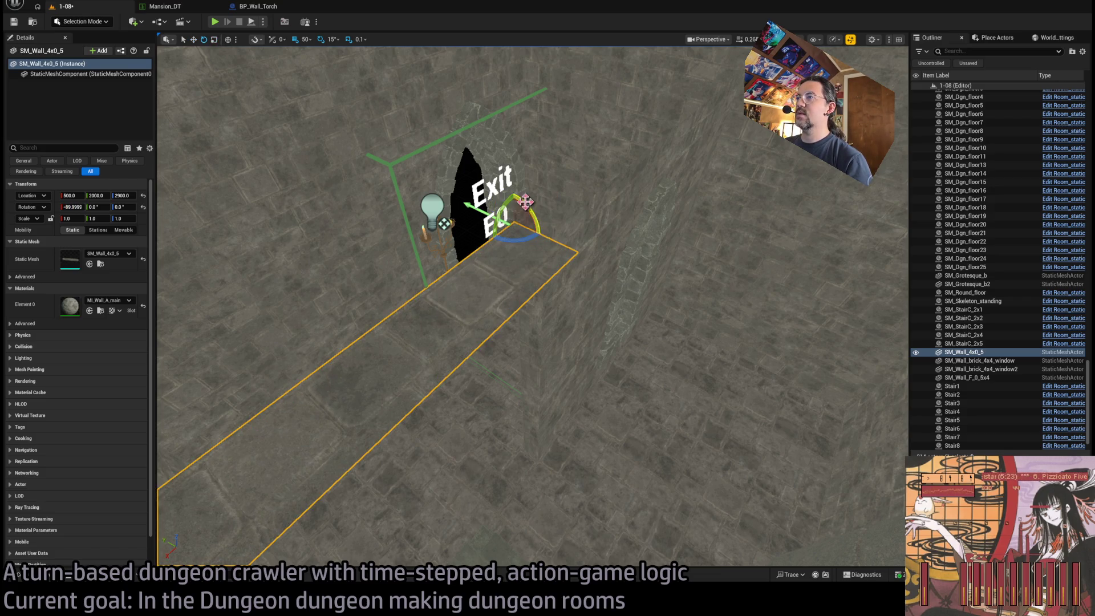
{"action": "left_click_drag", "start_coordinate": [497, 273], "coordinate": [530, 277]}
{"action": "key", "text": "w"}
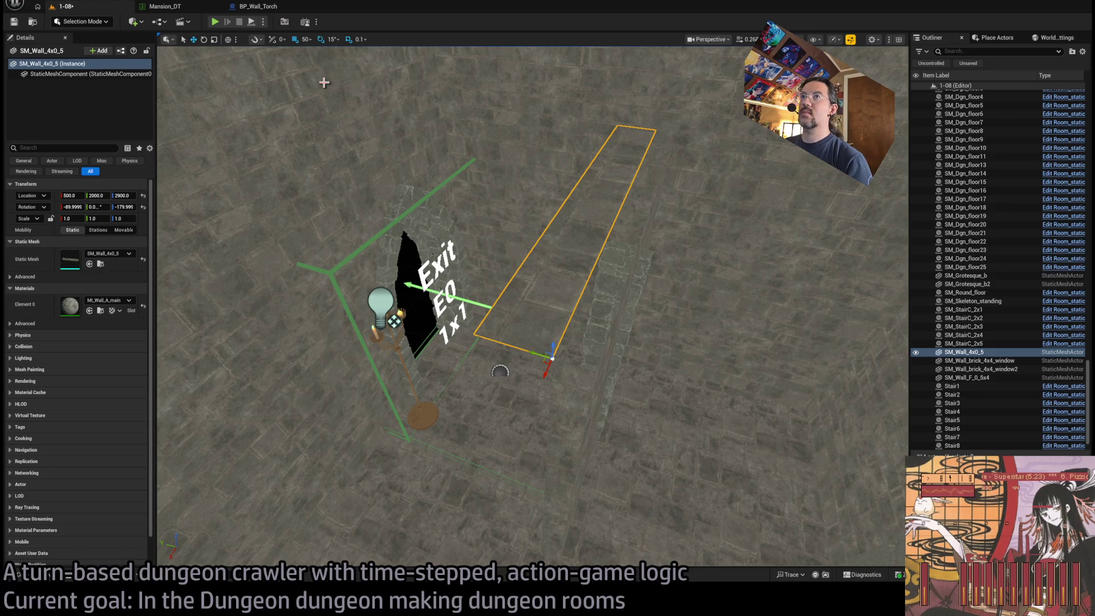
{"action": "left_click_drag", "start_coordinate": [538, 359], "coordinate": [583, 356]}
{"action": "scroll", "coordinate": [570, 356], "scroll_direction": "up", "scroll_amount": 5}
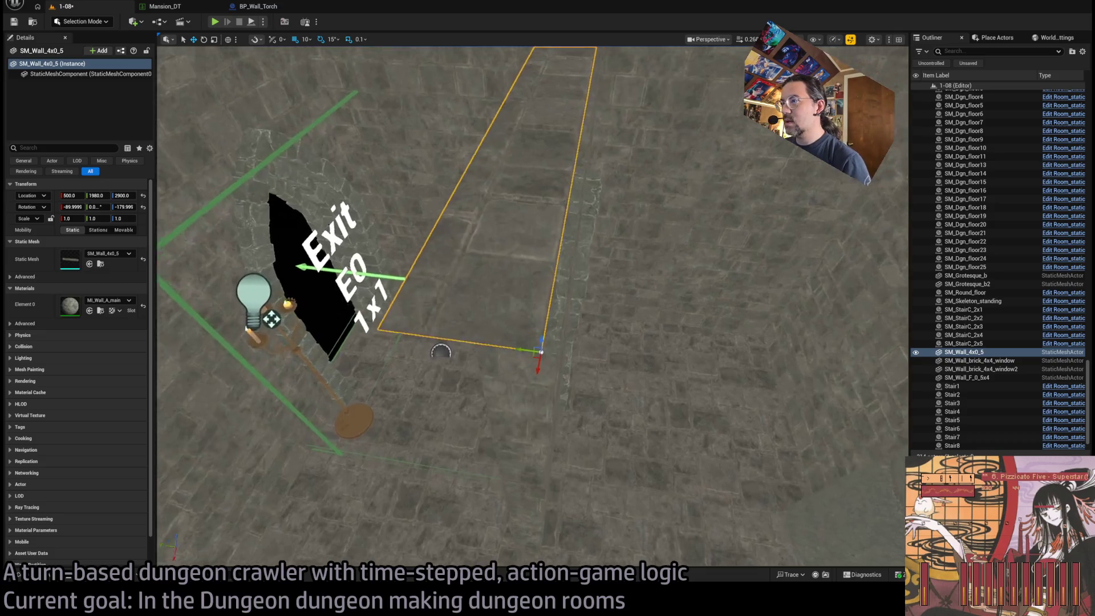
{"action": "left_click_drag", "start_coordinate": [505, 367], "coordinate": [443, 358]}
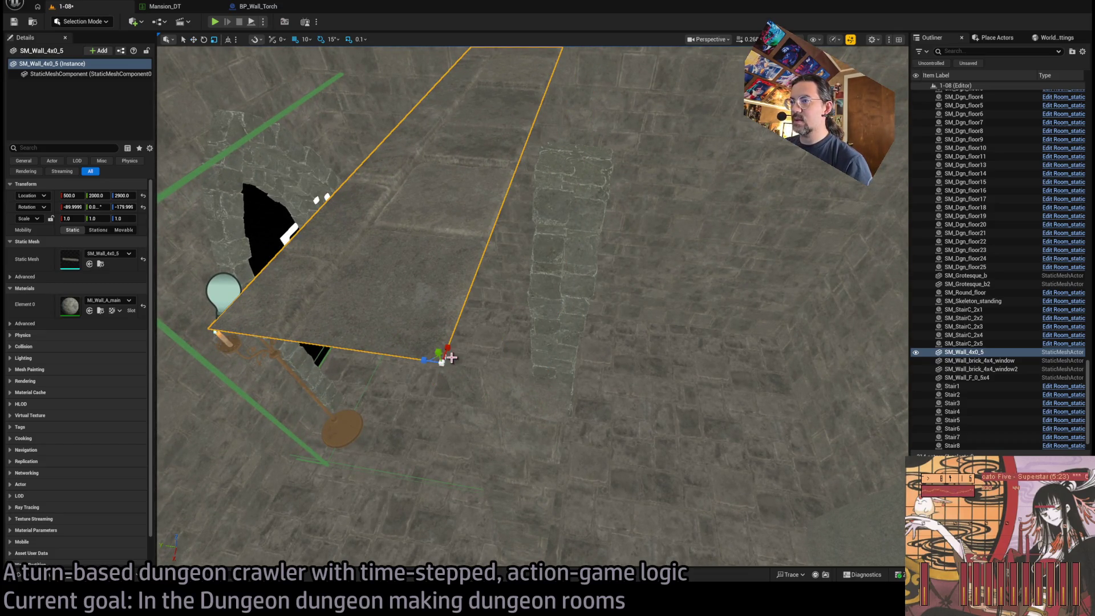
Step: Spin the strip 180°, move it to X 100, and set its Z scale to 0.5
{"action": "key", "text": "e"}
{"action": "mouse_move", "coordinate": [433, 331]}
{"action": "left_mouse_down"}
{"action": "mouse_move", "coordinate": [502, 318]}
{"action": "mouse_move", "coordinate": [497, 339]}
{"action": "mouse_move", "coordinate": [831, 286]}
{"action": "left_mouse_up"}
{"action": "key", "text": "f"}
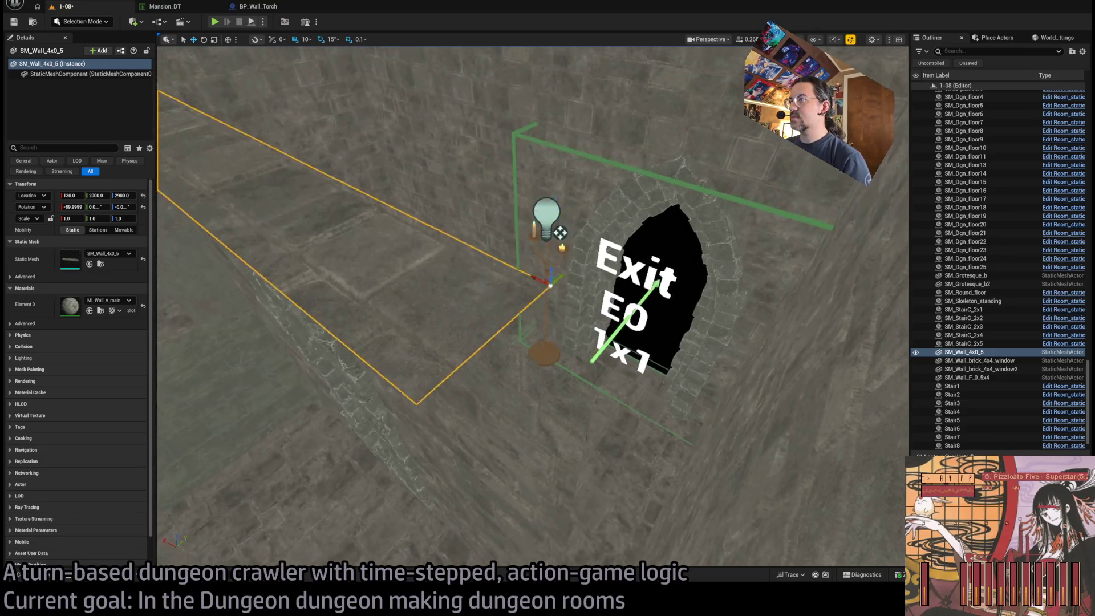
{"action": "left_click_drag", "start_coordinate": [549, 302], "coordinate": [594, 354]}
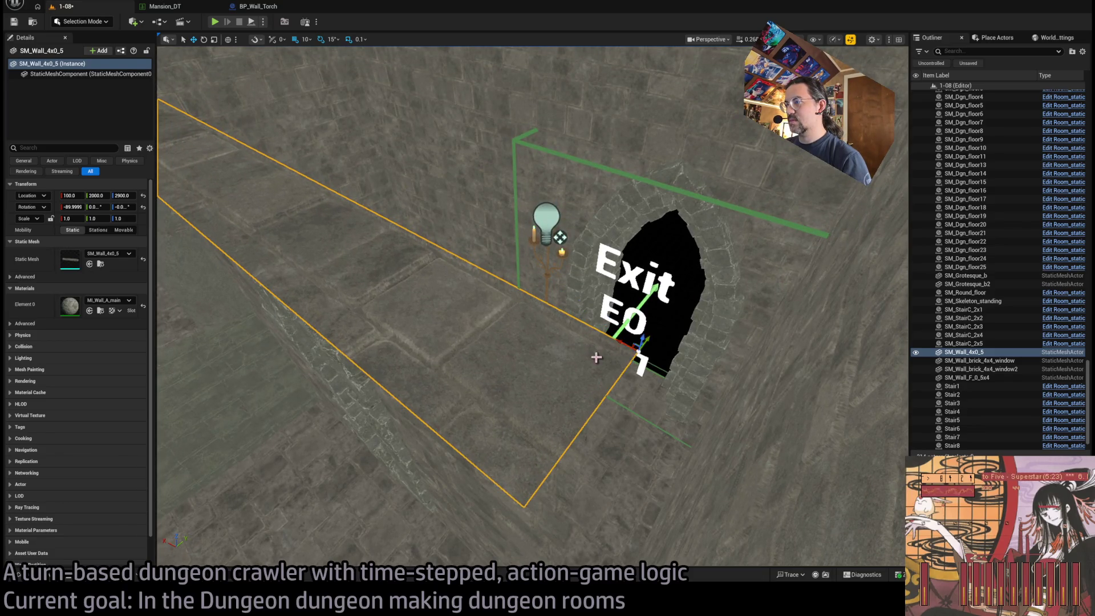
{"action": "key", "text": "f"}
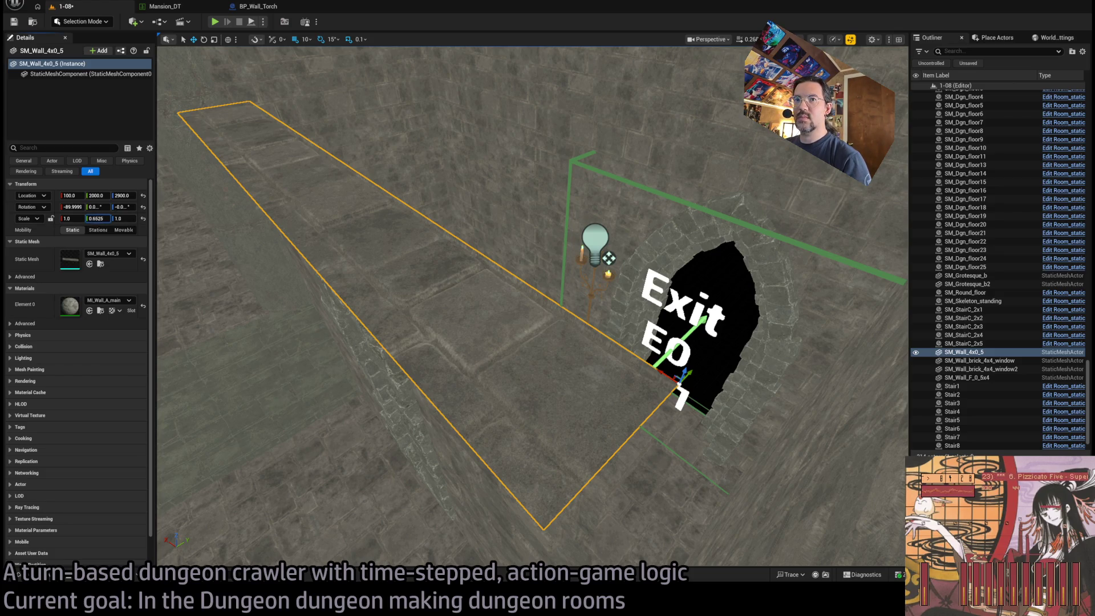
{"action": "mouse_move", "coordinate": [61, 221]}
{"action": "left_mouse_down"}
{"action": "mouse_move", "coordinate": [131, 218]}
{"action": "mouse_move", "coordinate": [107, 219]}
{"action": "left_mouse_up"}
{"action": "type", "text": "1"}
{"action": "key", "text": "Return"}
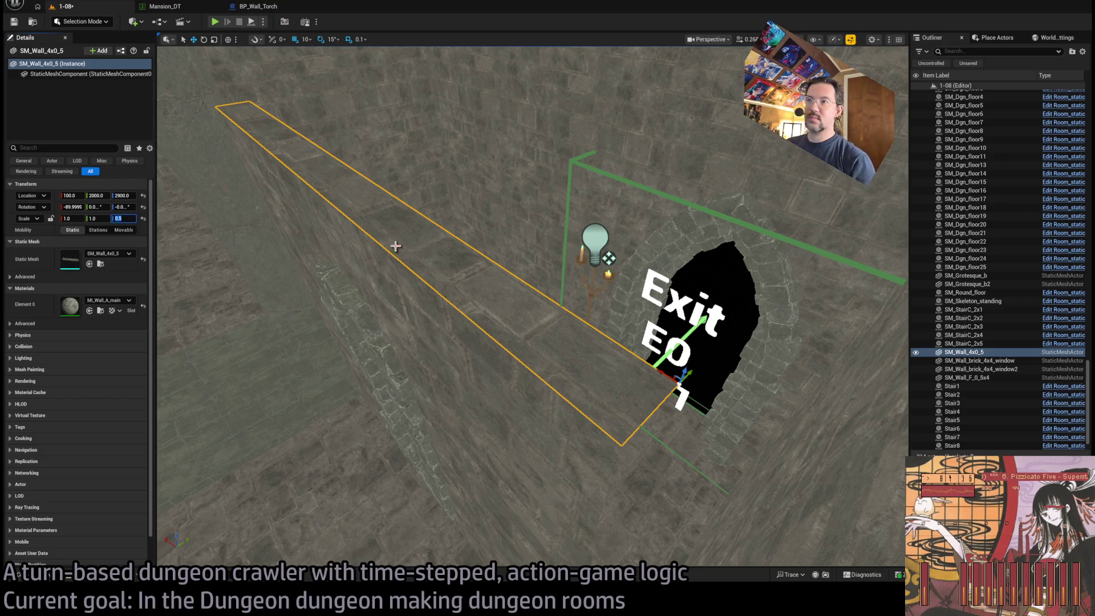
{"action": "key", "text": "f"}
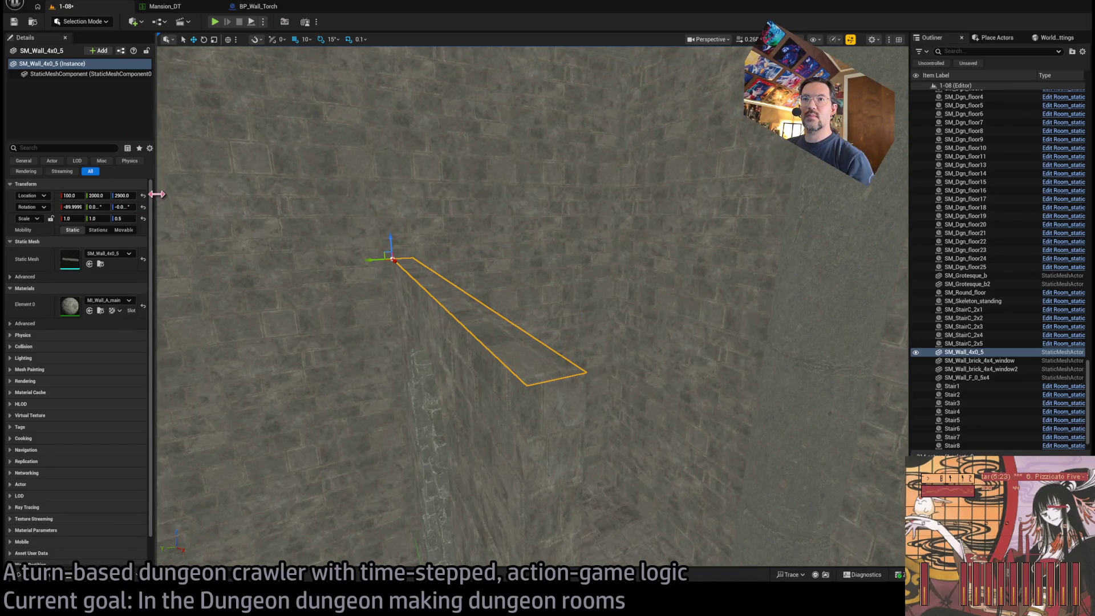
Step: Alt-drag a rotated copy of the ledge strip
{"action": "left_click_drag", "start_coordinate": [156, 195], "coordinate": [193, 195]}
{"action": "left_click", "coordinate": [98, 207]}
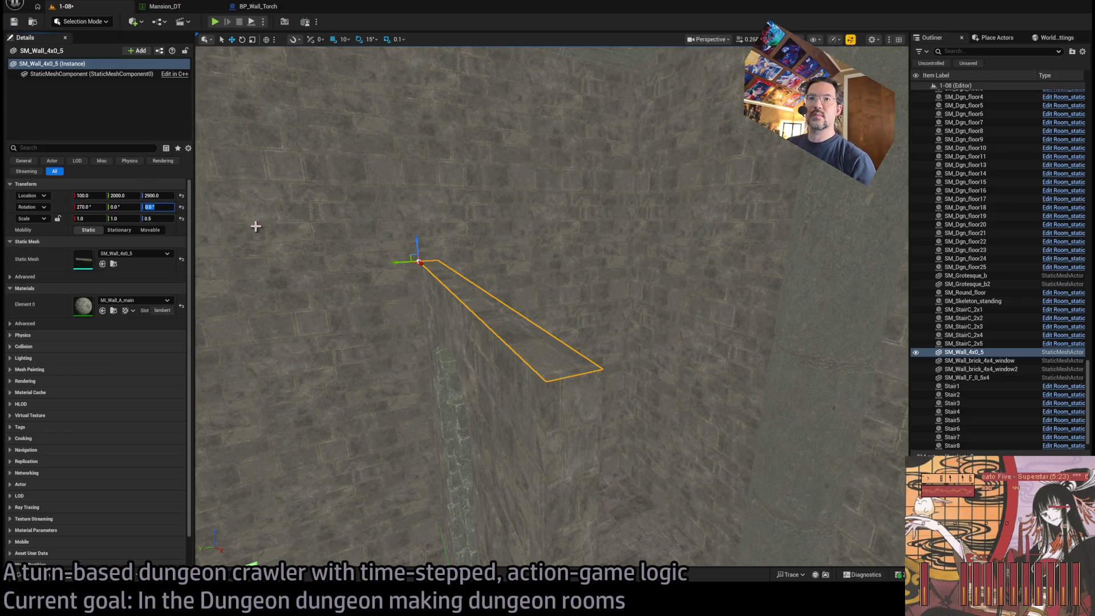
{"action": "key", "text": "e"}
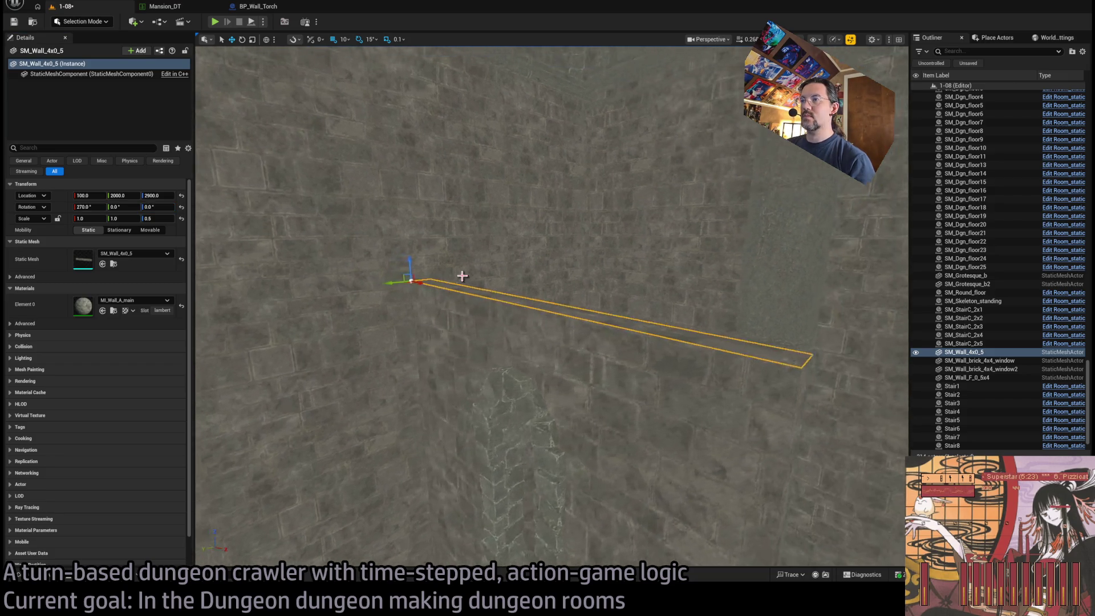
{"action": "mouse_move", "coordinate": [451, 267]}
{"action": "left_mouse_down"}
{"action": "mouse_move", "coordinate": [437, 270]}
{"action": "mouse_move", "coordinate": [433, 228]}
{"action": "mouse_move", "coordinate": [470, 342]}
{"action": "mouse_move", "coordinate": [450, 336]}
{"action": "mouse_move", "coordinate": [431, 280]}
{"action": "left_mouse_up"}
Step: Move the copied ledge strip SM_Wall_4x0_6 down and across to 500, 2000, 2500
{"action": "key", "text": "ctrl+z"}
{"action": "key", "text": "w"}
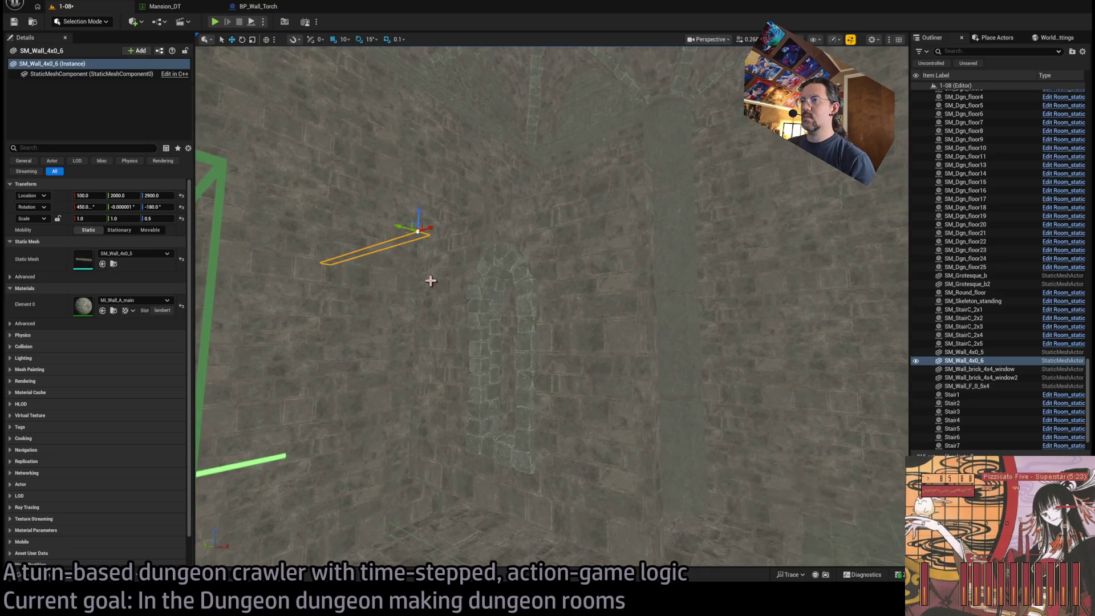
{"action": "left_click_drag", "start_coordinate": [422, 224], "coordinate": [613, 463]}
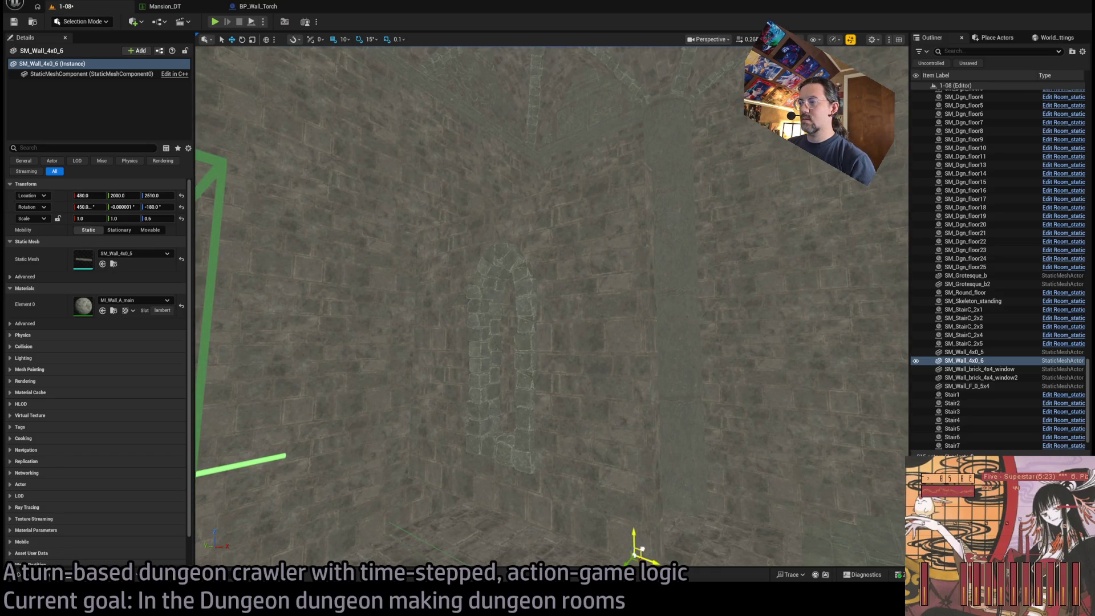
{"action": "left_click_drag", "start_coordinate": [660, 548], "coordinate": [627, 502]}
{"action": "mouse_move", "coordinate": [499, 299]}
{"action": "left_mouse_down"}
{"action": "mouse_move", "coordinate": [499, 313]}
{"action": "mouse_move", "coordinate": [498, 298]}
{"action": "mouse_move", "coordinate": [447, 303]}
{"action": "mouse_move", "coordinate": [459, 262]}
{"action": "mouse_move", "coordinate": [555, 398]}
{"action": "mouse_move", "coordinate": [251, 246]}
{"action": "left_mouse_up"}
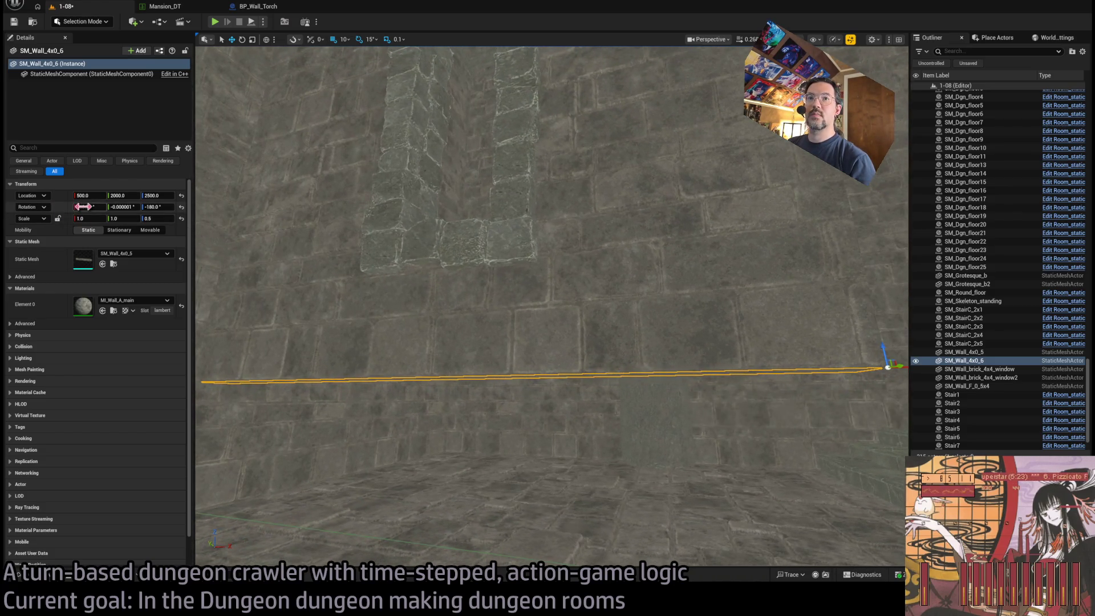
{"action": "left_click", "coordinate": [83, 206]}
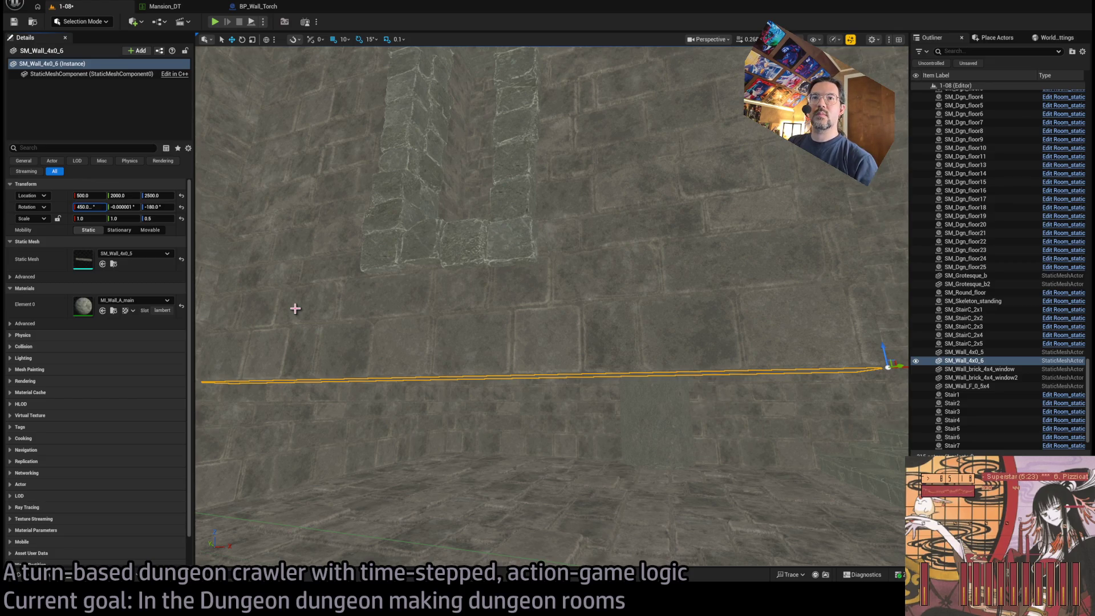
{"action": "type", "text": "0.0"}
{"action": "mouse_move", "coordinate": [407, 302]}
{"action": "left_mouse_down"}
{"action": "mouse_move", "coordinate": [439, 318]}
{"action": "mouse_move", "coordinate": [361, 97]}
{"action": "mouse_move", "coordinate": [563, 338]}
{"action": "mouse_move", "coordinate": [571, 431]}
{"action": "mouse_move", "coordinate": [468, 399]}
{"action": "mouse_move", "coordinate": [427, 416]}
{"action": "mouse_move", "coordinate": [539, 316]}
{"action": "left_mouse_up"}
Step: Stand the ledge copy up with rotation X 90 and Z 180
{"action": "key", "text": "e"}
{"action": "left_click_drag", "start_coordinate": [436, 276], "coordinate": [442, 268]}
{"action": "left_click", "coordinate": [91, 206]}
{"action": "key", "text": "Tab"}
{"action": "key", "text": "Tab"}
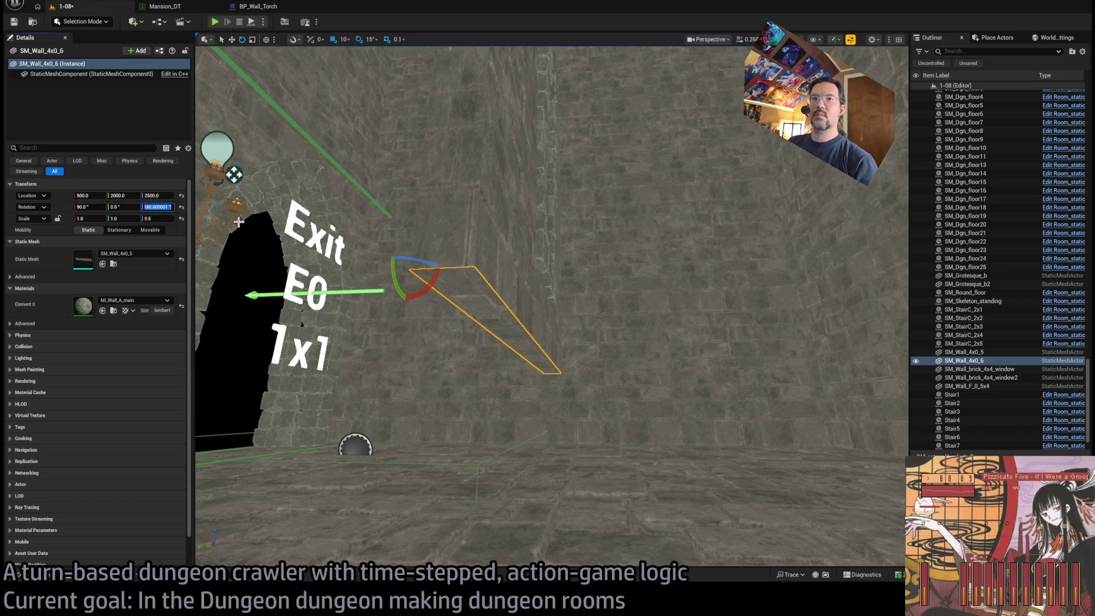
{"action": "key", "text": "Return"}
Step: Duplicate the narrow SM_Wall_F_0_5x4 piece turned 90° and shift the copy to X 100
{"action": "left_click_drag", "start_coordinate": [599, 250], "coordinate": [572, 315]}
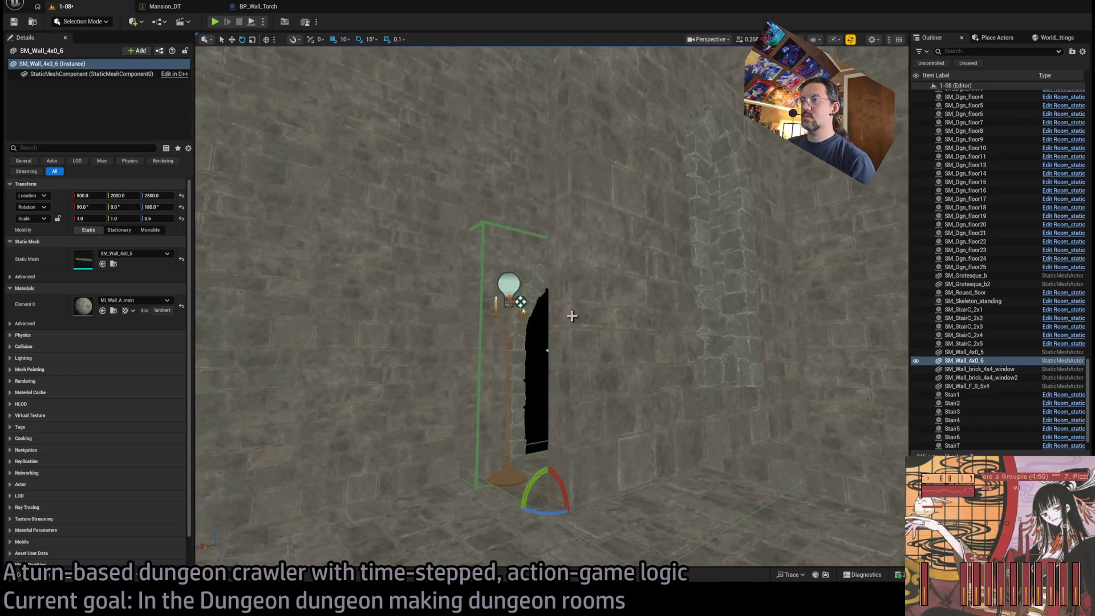
{"action": "left_click", "coordinate": [572, 316]}
{"action": "mouse_move", "coordinate": [631, 386]}
{"action": "left_mouse_down"}
{"action": "mouse_move", "coordinate": [542, 384]}
{"action": "mouse_move", "coordinate": [485, 409]}
{"action": "mouse_move", "coordinate": [459, 394]}
{"action": "mouse_move", "coordinate": [735, 327]}
{"action": "mouse_move", "coordinate": [245, 249]}
{"action": "mouse_move", "coordinate": [758, 447]}
{"action": "mouse_move", "coordinate": [673, 411]}
{"action": "mouse_move", "coordinate": [740, 337]}
{"action": "left_mouse_up"}
{"action": "key", "text": "w"}
{"action": "mouse_move", "coordinate": [627, 372]}
{"action": "left_mouse_down"}
{"action": "mouse_move", "coordinate": [550, 325]}
{"action": "mouse_move", "coordinate": [625, 346]}
{"action": "mouse_move", "coordinate": [602, 329]}
{"action": "mouse_move", "coordinate": [609, 353]}
{"action": "left_mouse_up"}
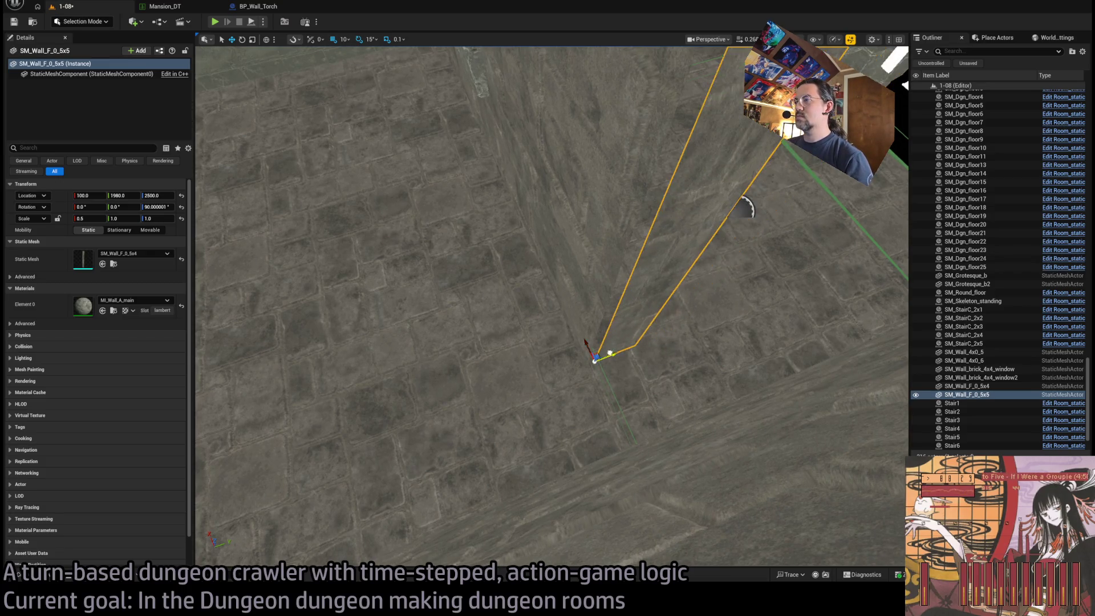
Step: Nudge SM_Wall_F_0_5x5 to Y 1975 with 5-unit grid snap, then restore snap to 10
{"action": "left_click", "coordinate": [343, 39]}
{"action": "left_click", "coordinate": [369, 74]}
{"action": "left_click_drag", "start_coordinate": [612, 355], "coordinate": [604, 356]}
{"action": "left_click", "coordinate": [343, 39]}
{"action": "left_click", "coordinate": [374, 86]}
{"action": "left_click_drag", "start_coordinate": [377, 98], "coordinate": [322, 148]}
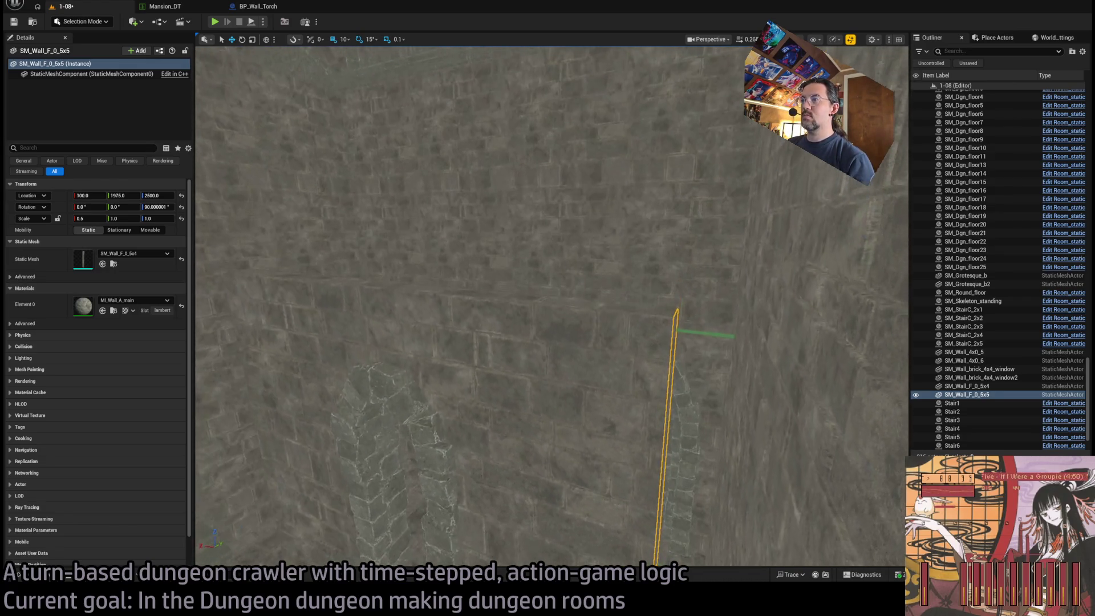
{"action": "left_click", "coordinate": [157, 207]}
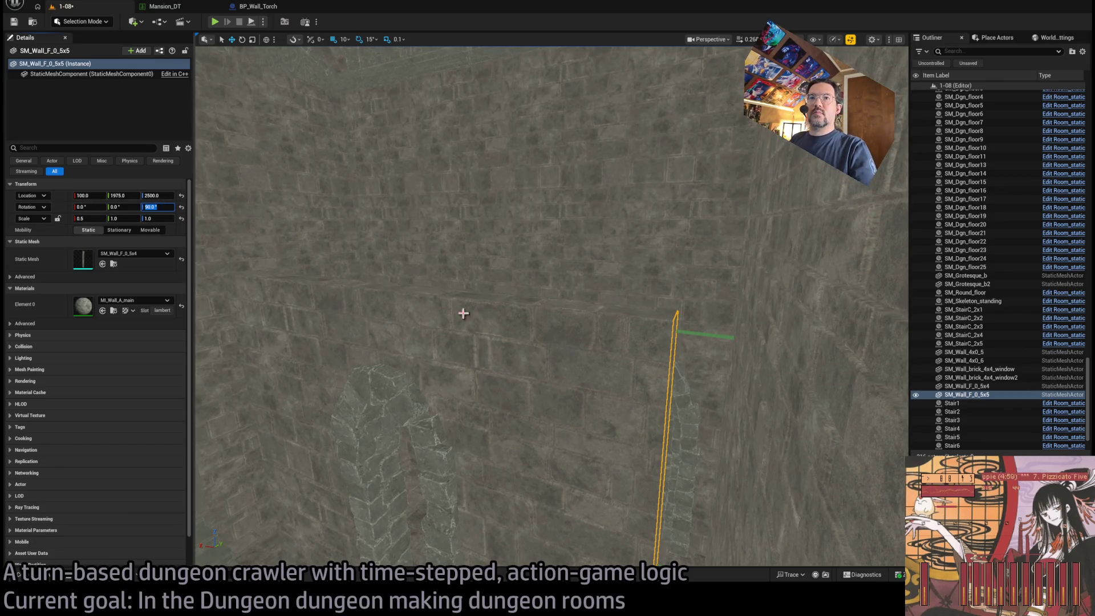
{"action": "left_click", "coordinate": [669, 354]}
Step: Select all six exit-wall pieces, frame and inspect them, and open Merge Actors with Ctrl+M
{"action": "left_click", "coordinate": [670, 354], "text": "ctrl"}
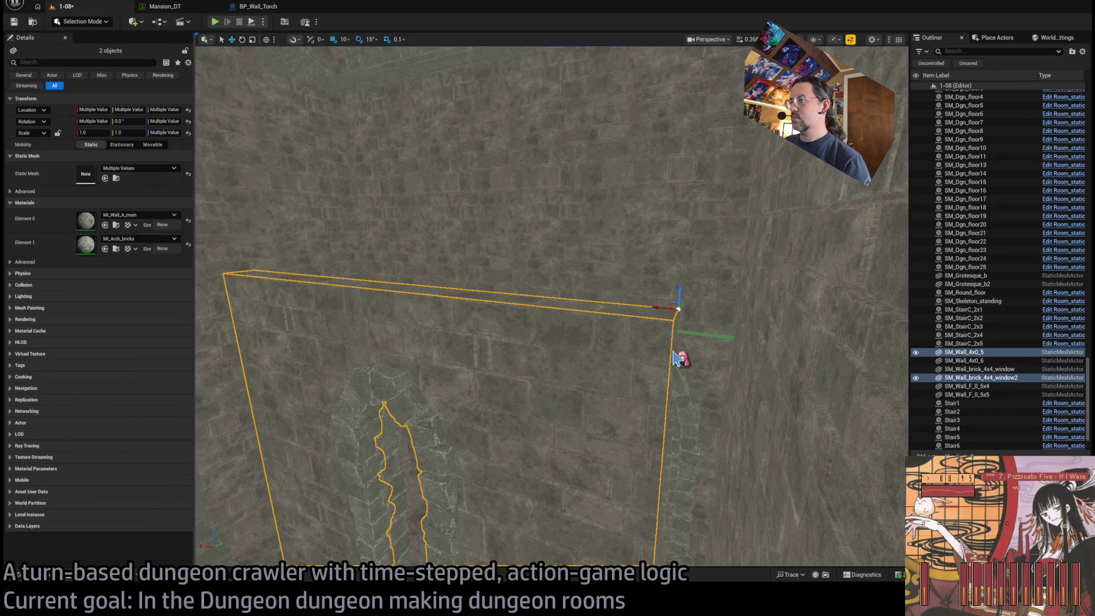
{"action": "left_click", "coordinate": [679, 358], "text": "ctrl"}
{"action": "left_click", "coordinate": [423, 237], "text": "ctrl"}
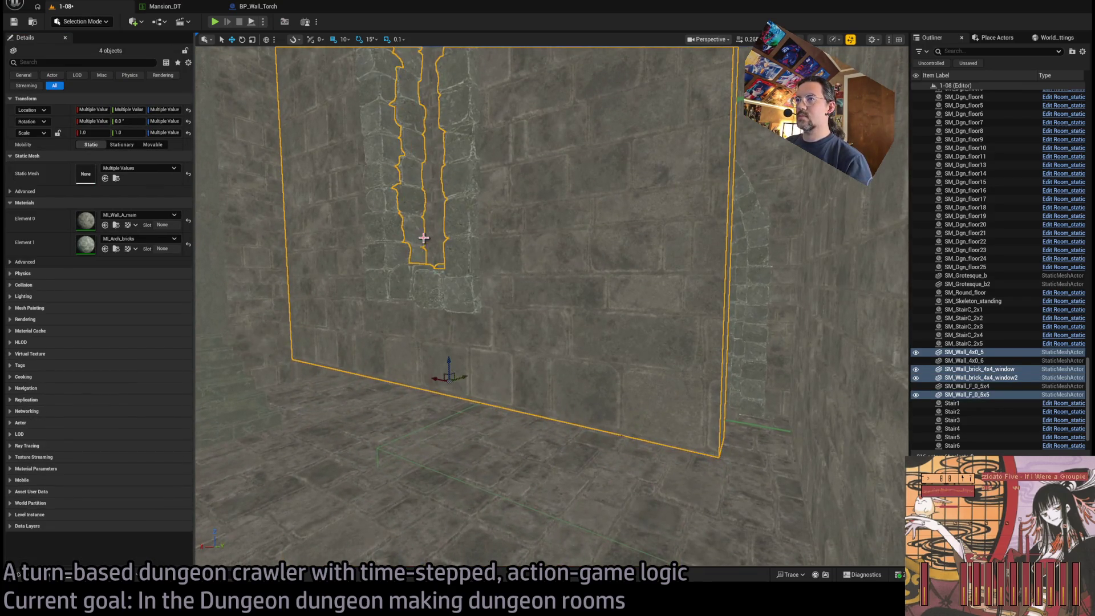
{"action": "left_click", "coordinate": [535, 359], "text": "ctrl"}
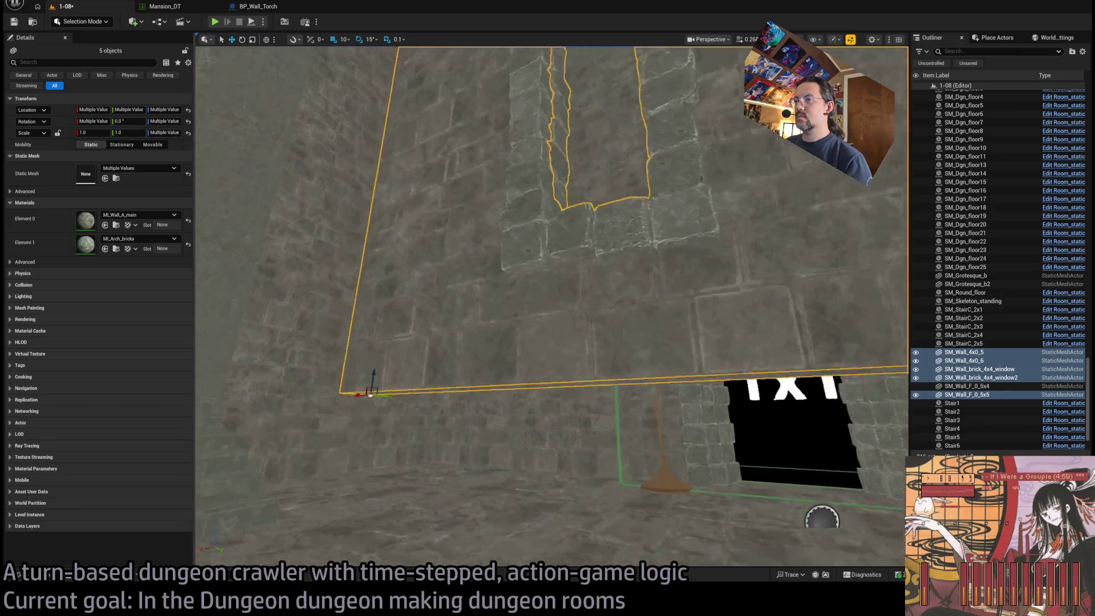
{"action": "left_click", "coordinate": [528, 308], "text": "ctrl"}
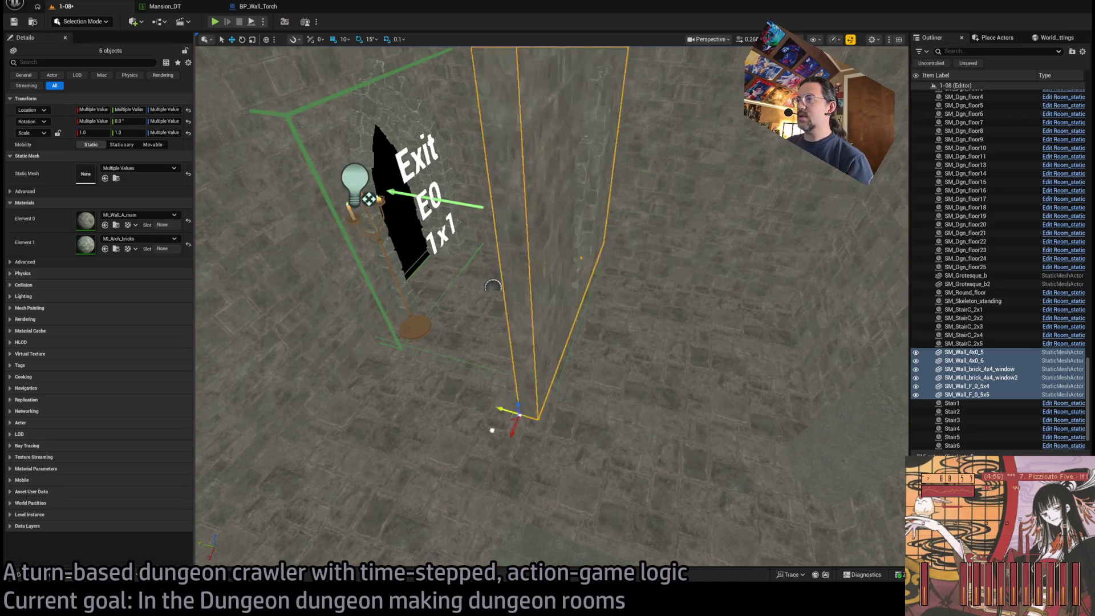
{"action": "key", "text": "f"}
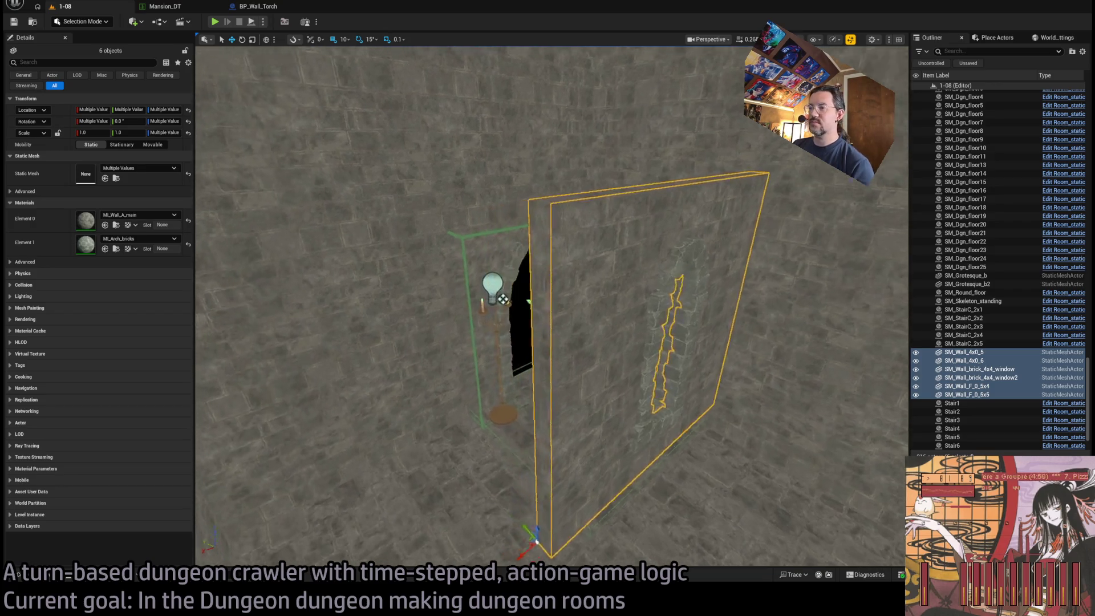
{"action": "scroll", "coordinate": [572, 415], "scroll_direction": "up", "scroll_amount": 3}
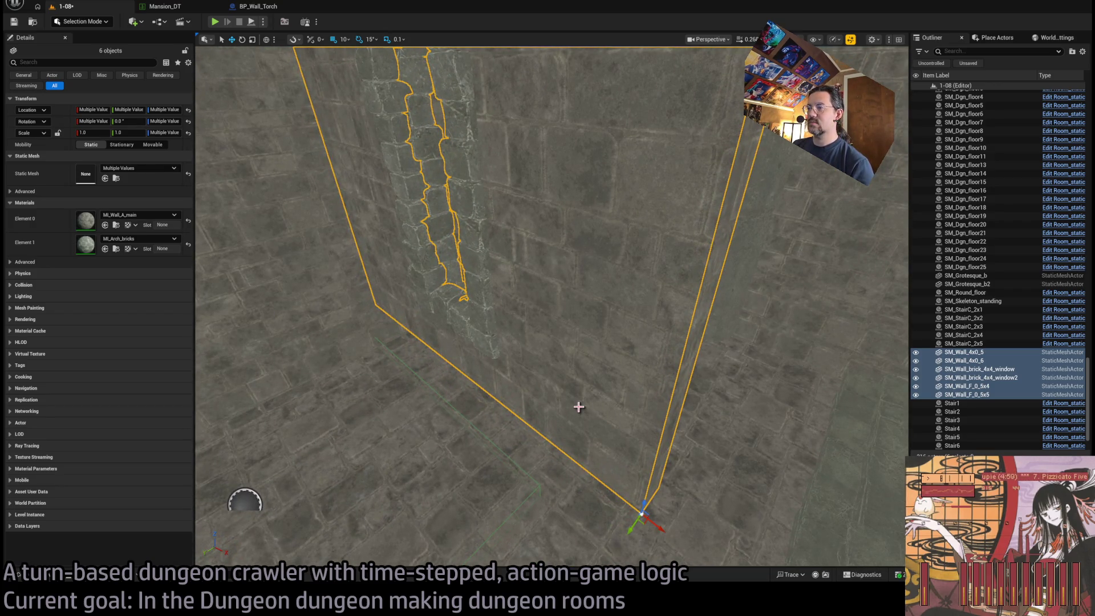
{"action": "mouse_move", "coordinate": [630, 530]}
{"action": "left_mouse_down"}
{"action": "mouse_move", "coordinate": [612, 492]}
{"action": "mouse_move", "coordinate": [639, 502]}
{"action": "mouse_move", "coordinate": [638, 514]}
{"action": "mouse_move", "coordinate": [607, 513]}
{"action": "mouse_move", "coordinate": [604, 359]}
{"action": "mouse_move", "coordinate": [328, 340]}
{"action": "mouse_move", "coordinate": [354, 328]}
{"action": "mouse_move", "coordinate": [399, 371]}
{"action": "left_mouse_up"}
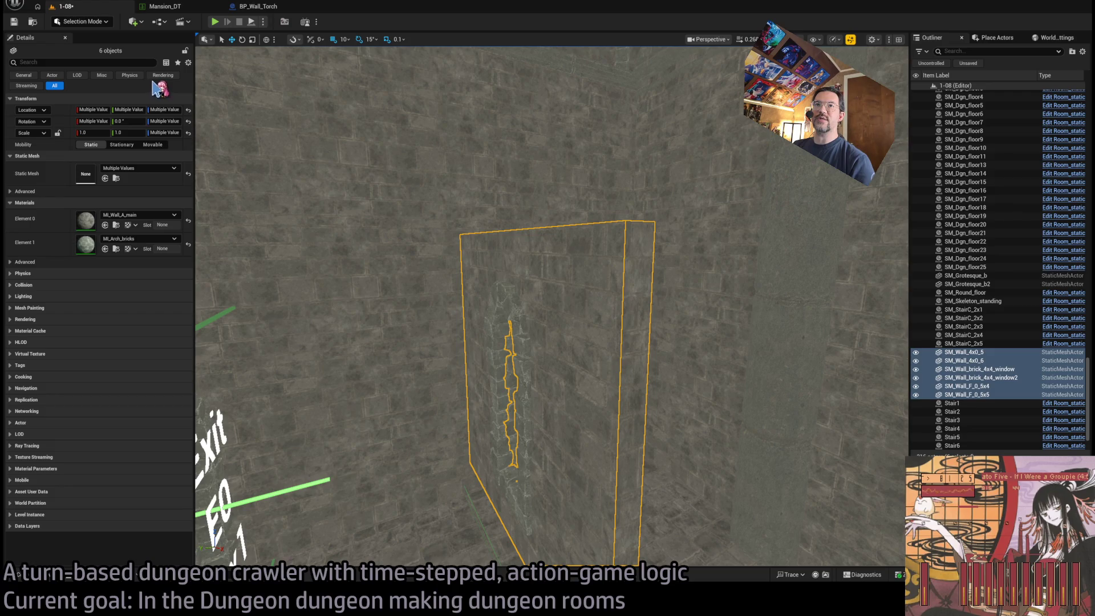
{"action": "key", "text": "ctrl+m"}
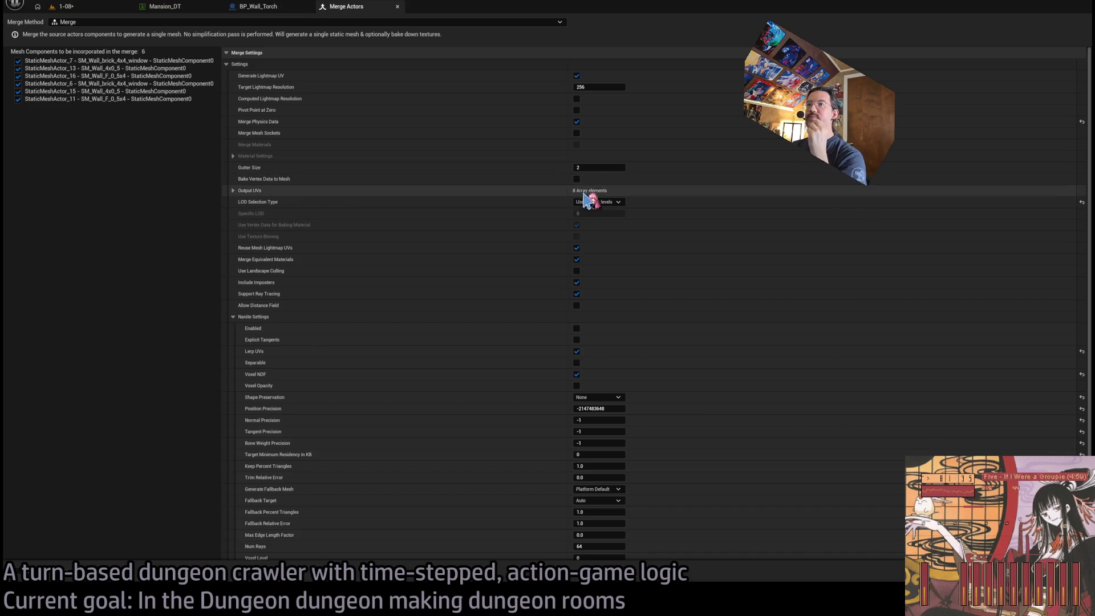
Step: Uncheck Reuse Mesh Lightmap UVs and Include Imposters in the merge settings
{"action": "left_click", "coordinate": [577, 247]}
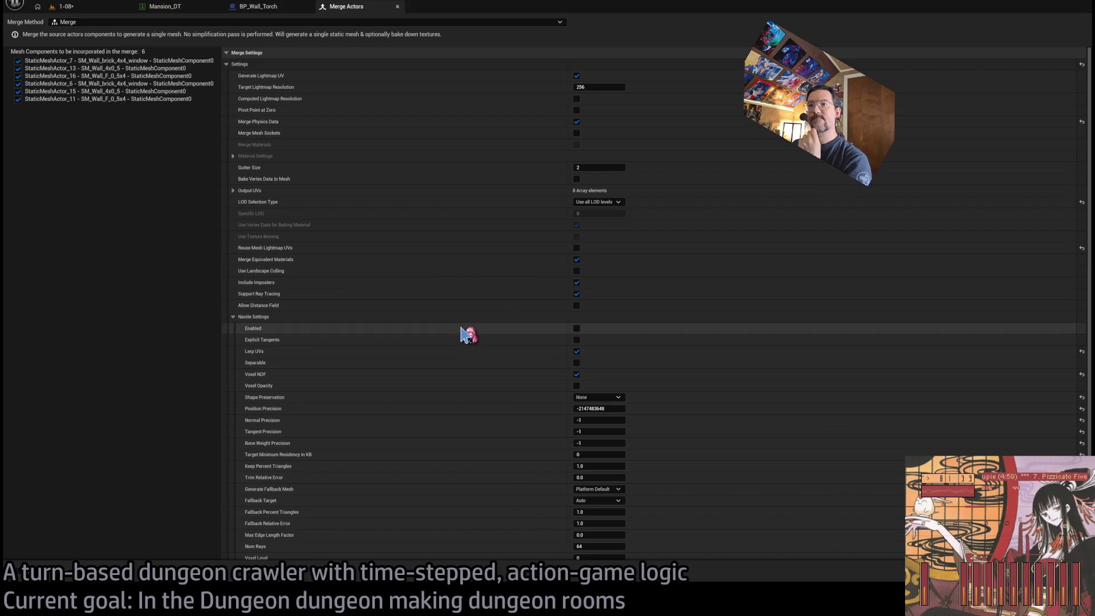
{"action": "left_click", "coordinate": [576, 282]}
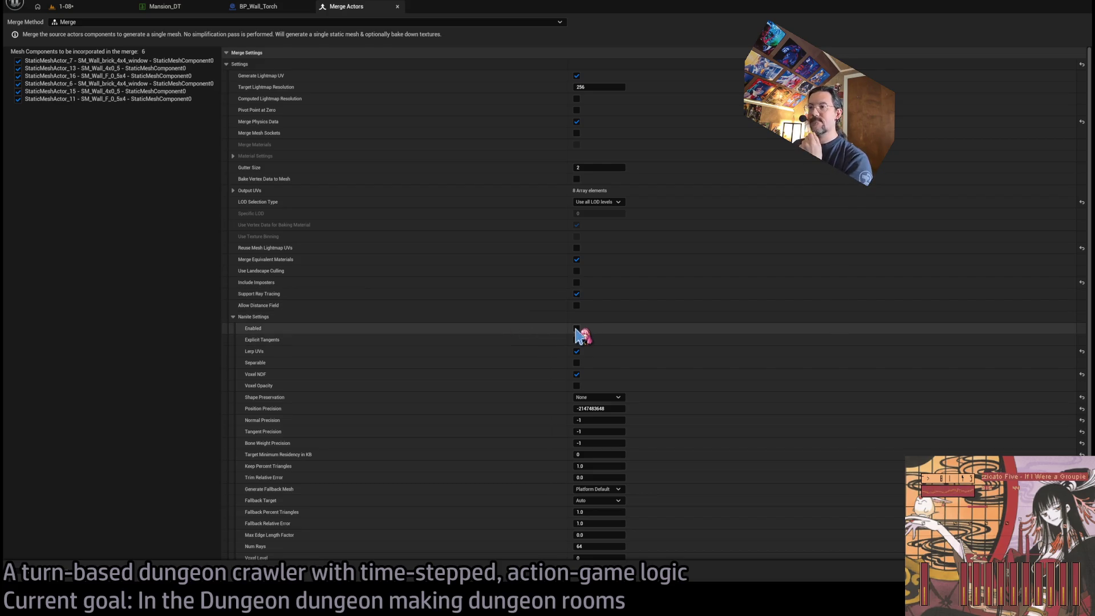
{"action": "scroll", "coordinate": [395, 394], "scroll_direction": "down", "scroll_amount": 2}
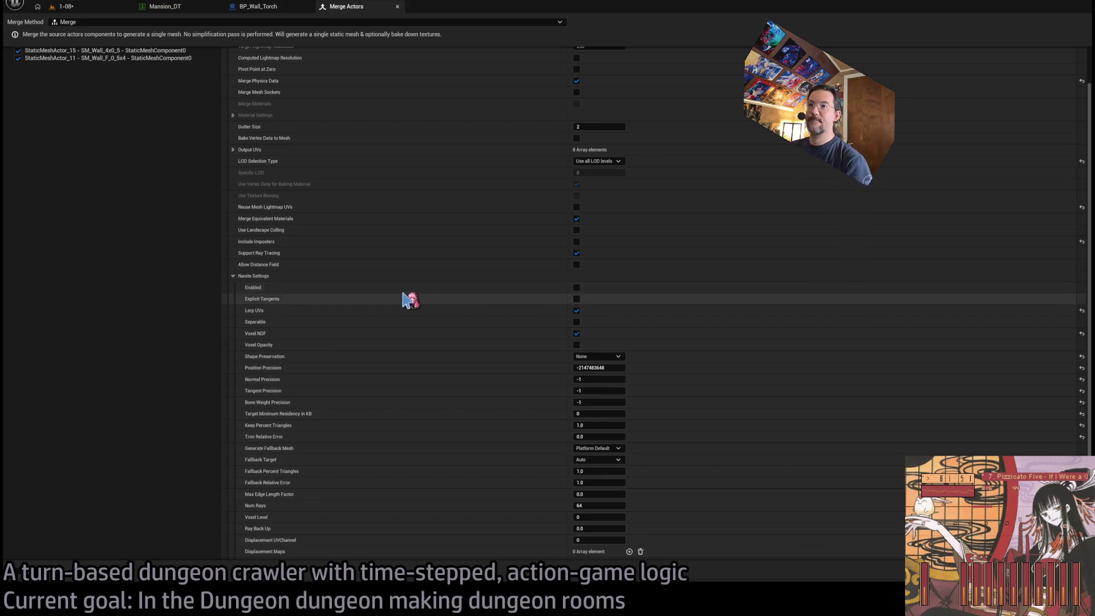
{"action": "scroll", "coordinate": [309, 272], "scroll_direction": "up", "scroll_amount": 2}
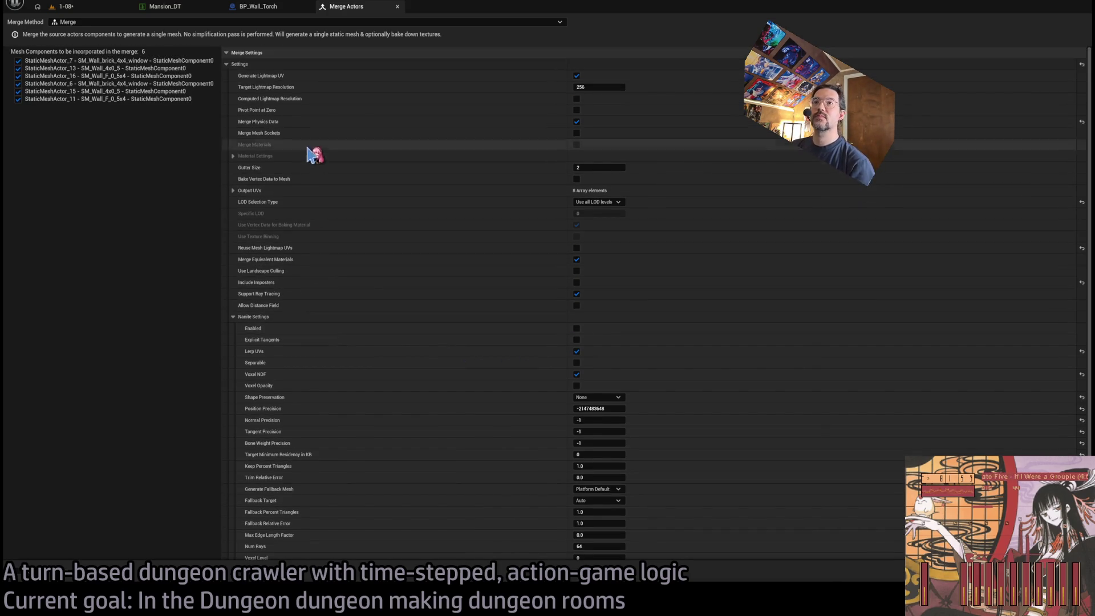
Step: Collapse Nanite Settings and review the Material Settings and Output UVs sections
{"action": "left_click", "coordinate": [233, 317]}
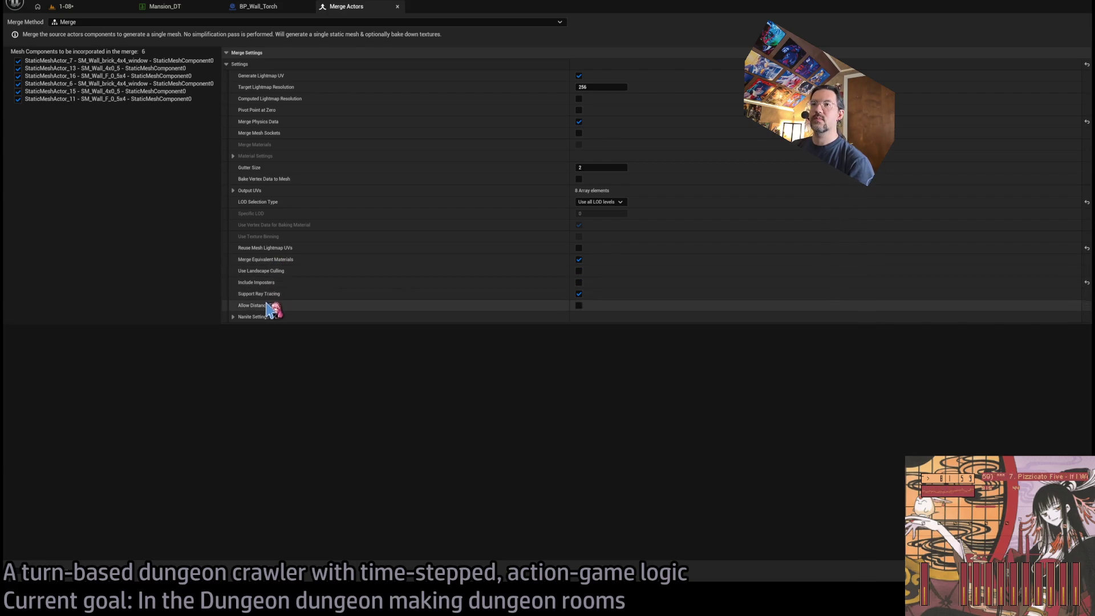
{"action": "left_click", "coordinate": [234, 156]}
{"action": "left_click", "coordinate": [233, 156]}
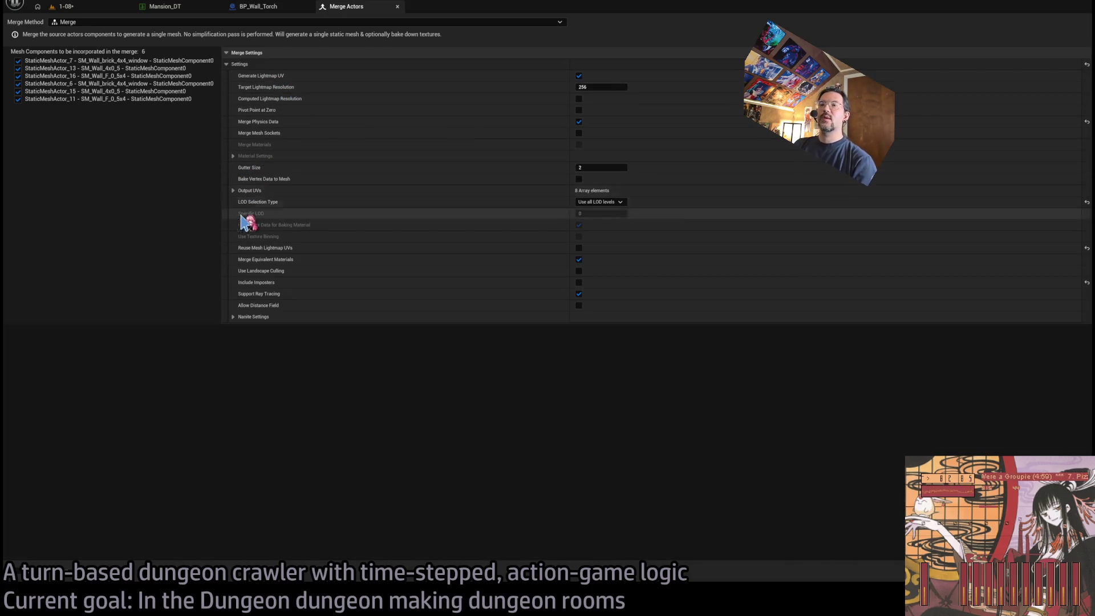
{"action": "left_click", "coordinate": [233, 191]}
{"action": "left_click", "coordinate": [233, 192]}
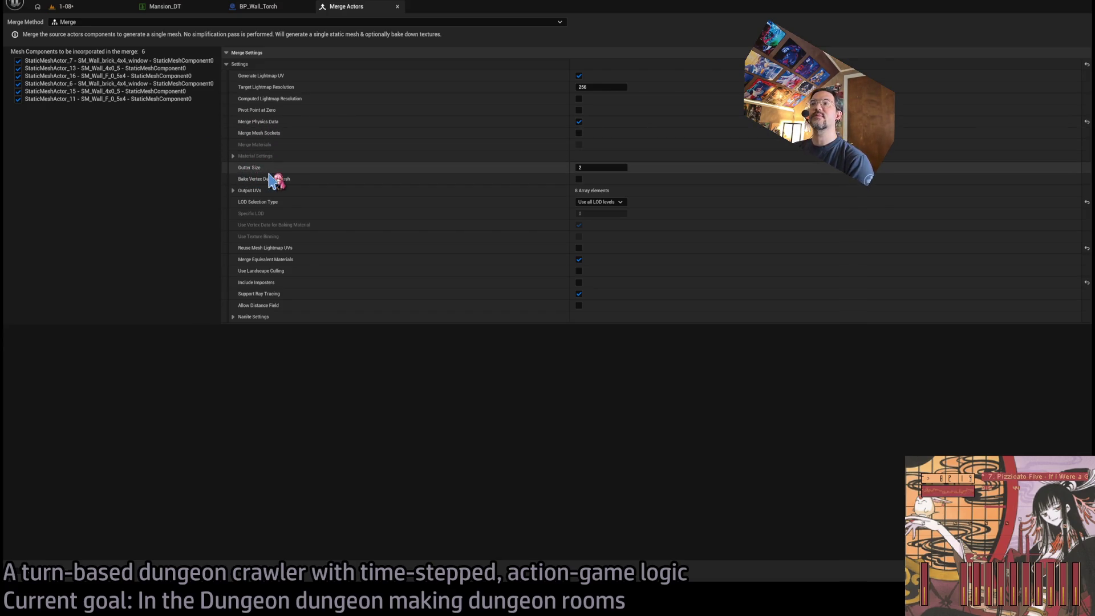
{"action": "left_click", "coordinate": [234, 190]}
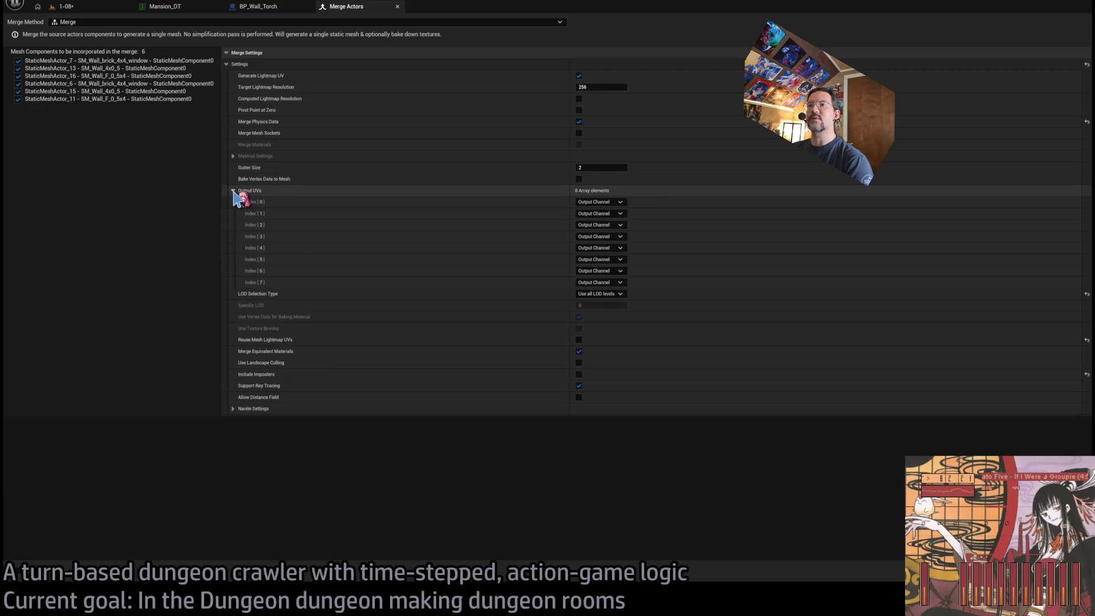
{"action": "left_click", "coordinate": [233, 190]}
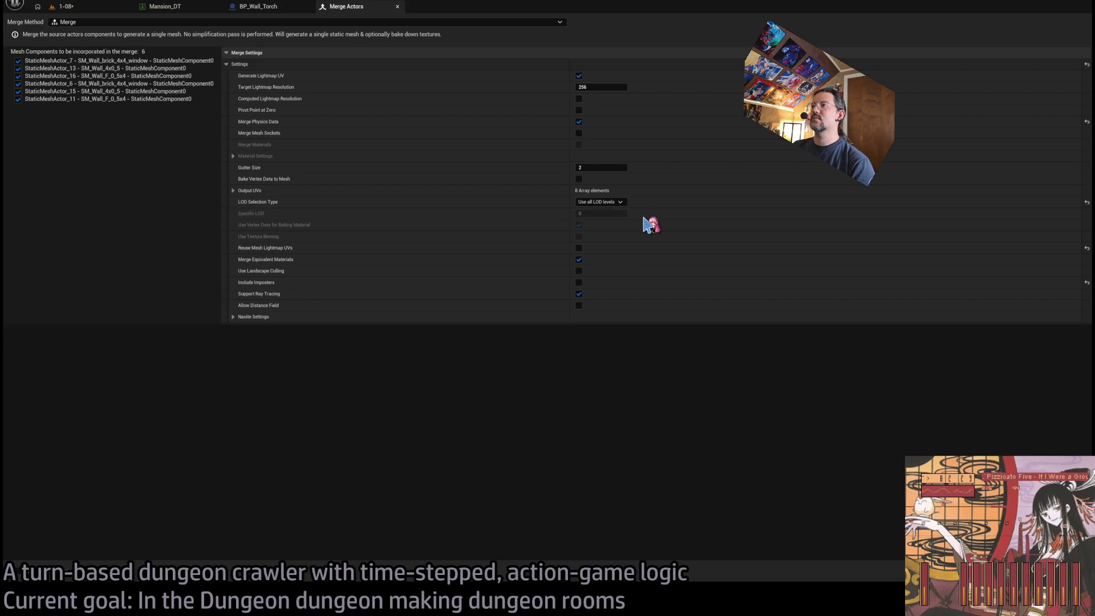
Step: Set LOD Selection Type to Use specific LOD level 0, then review the expanded Nanite Settings
{"action": "left_click", "coordinate": [601, 202]}
{"action": "left_click", "coordinate": [594, 216]}
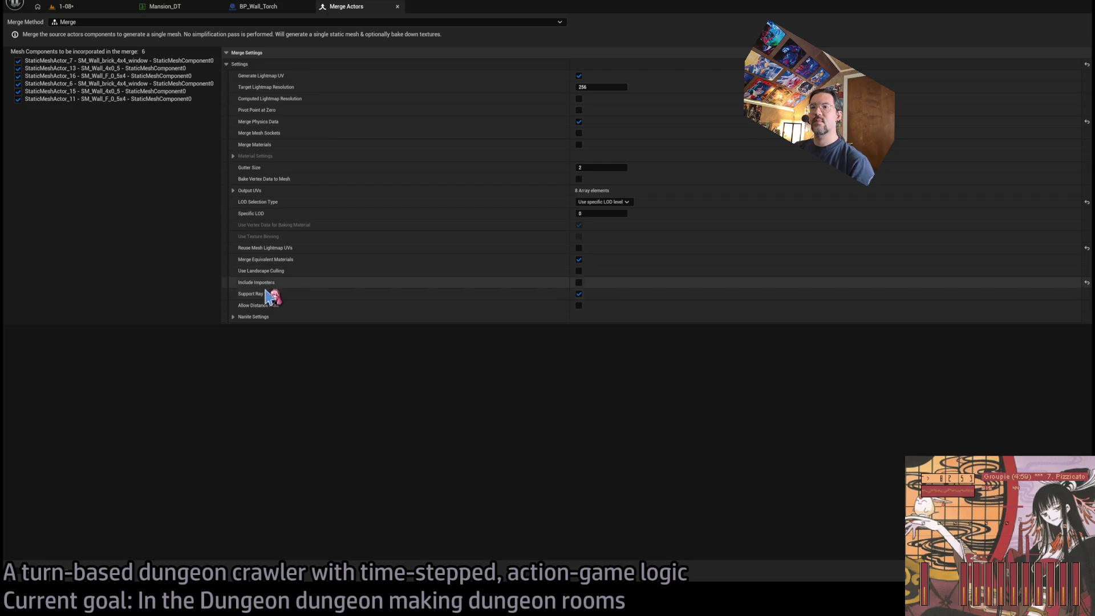
{"action": "left_click", "coordinate": [234, 318]}
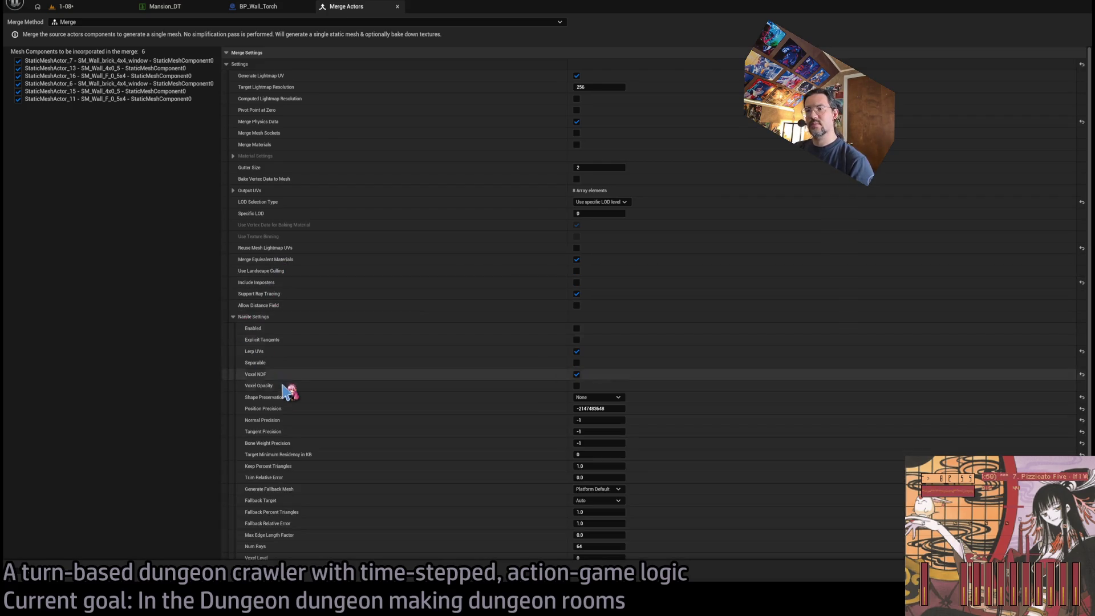
{"action": "scroll", "coordinate": [294, 391], "scroll_direction": "down", "scroll_amount": 2}
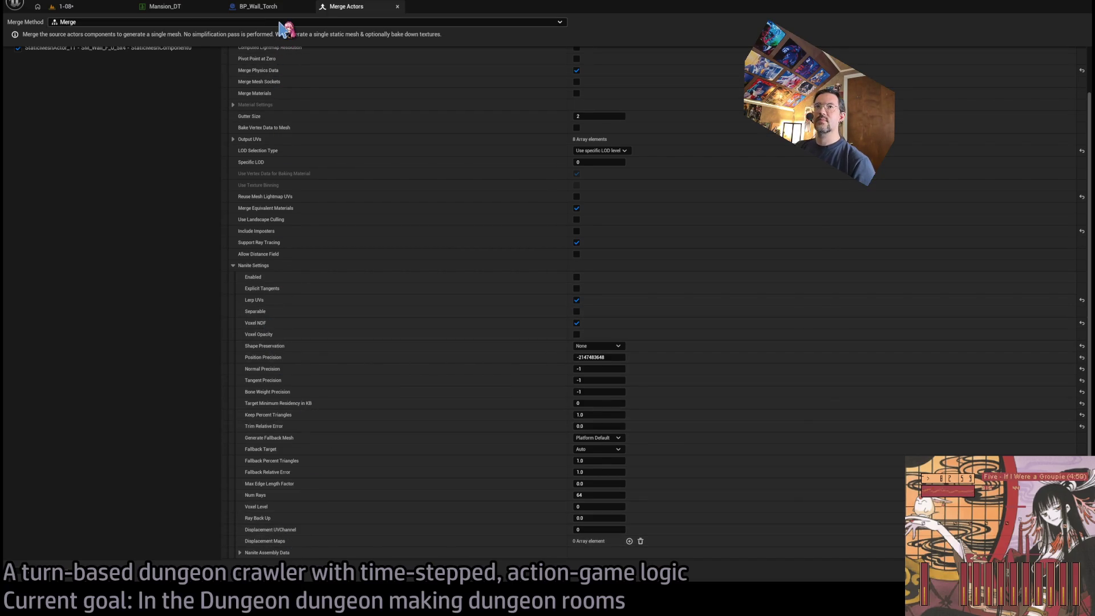
{"action": "scroll", "coordinate": [273, 293], "scroll_direction": "up", "scroll_amount": 2}
{"action": "scroll", "coordinate": [436, 369], "scroll_direction": "down", "scroll_amount": 2}
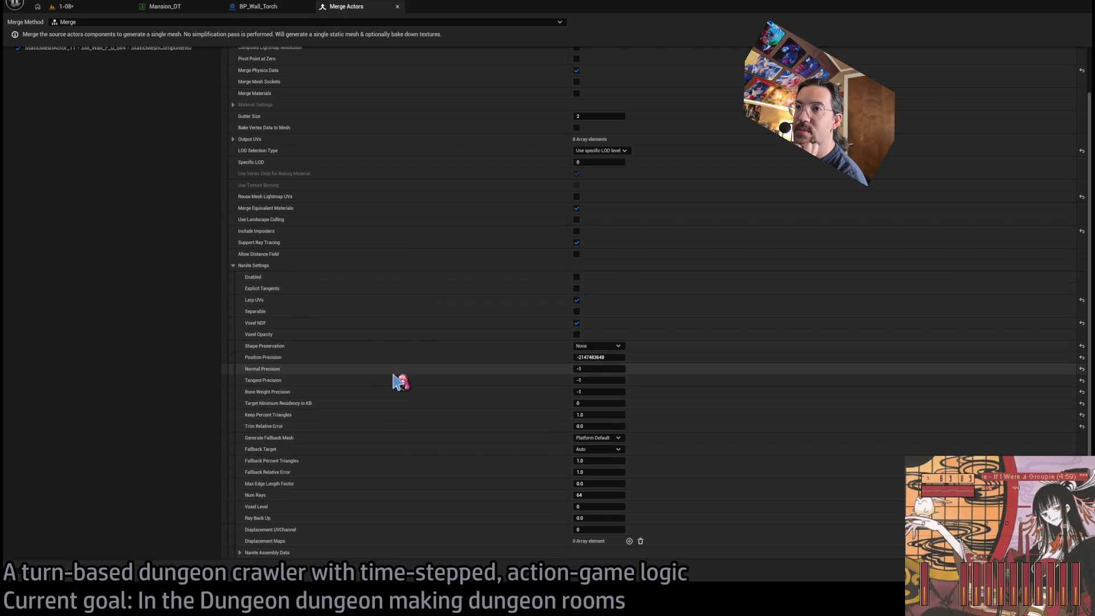
{"action": "scroll", "coordinate": [330, 336], "scroll_direction": "up", "scroll_amount": 3}
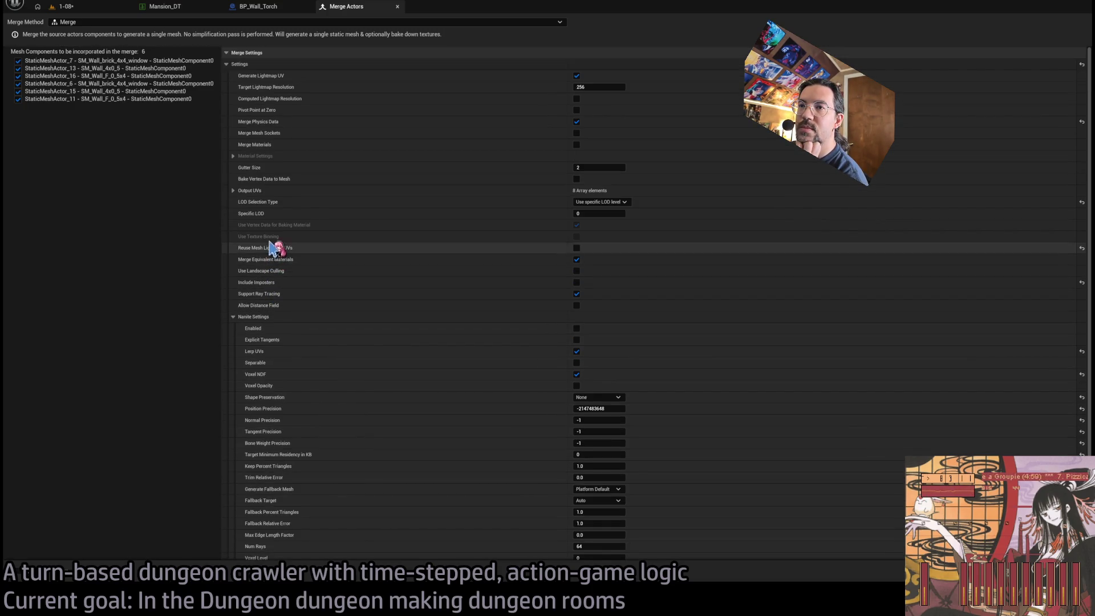
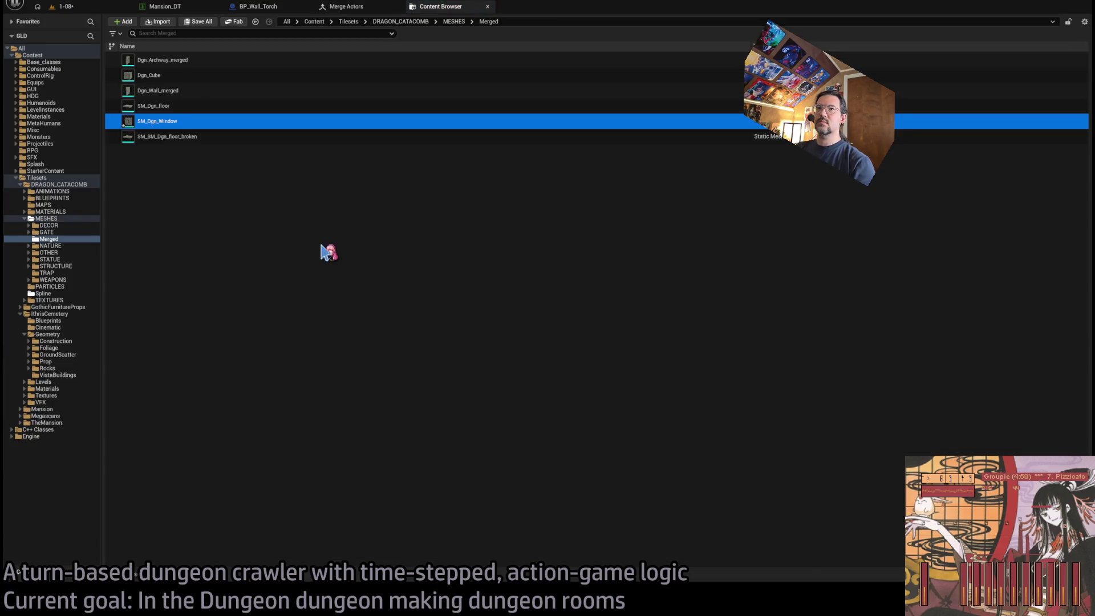
Step: Preview the SM_Dgn_Window mesh, then close its editor and return to the 1-08 level
{"action": "left_click", "coordinate": [166, 121]}
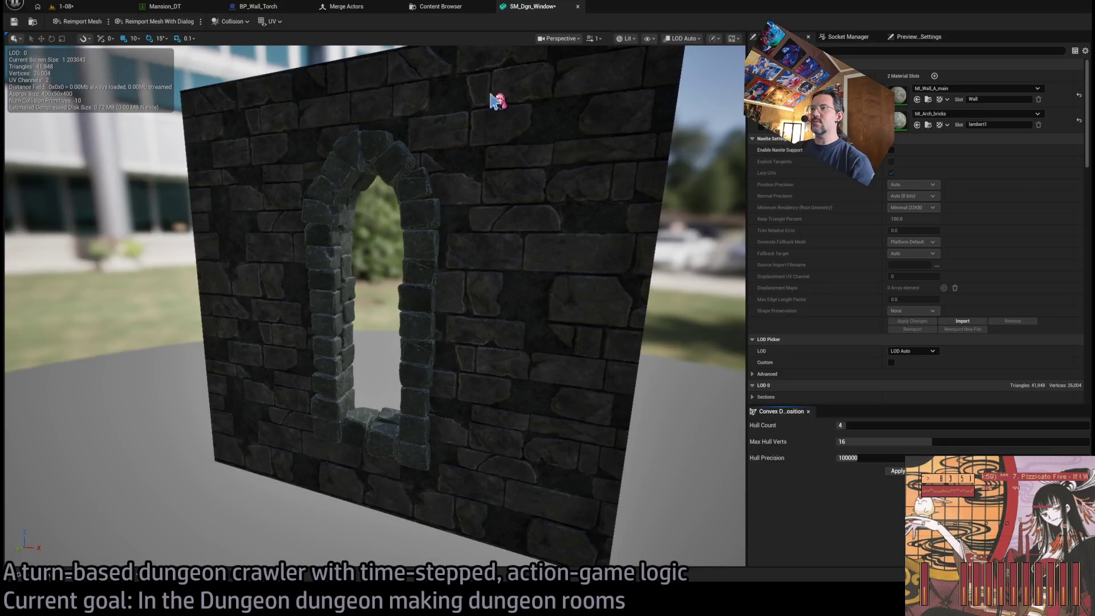
{"action": "middle_click", "coordinate": [552, 12]}
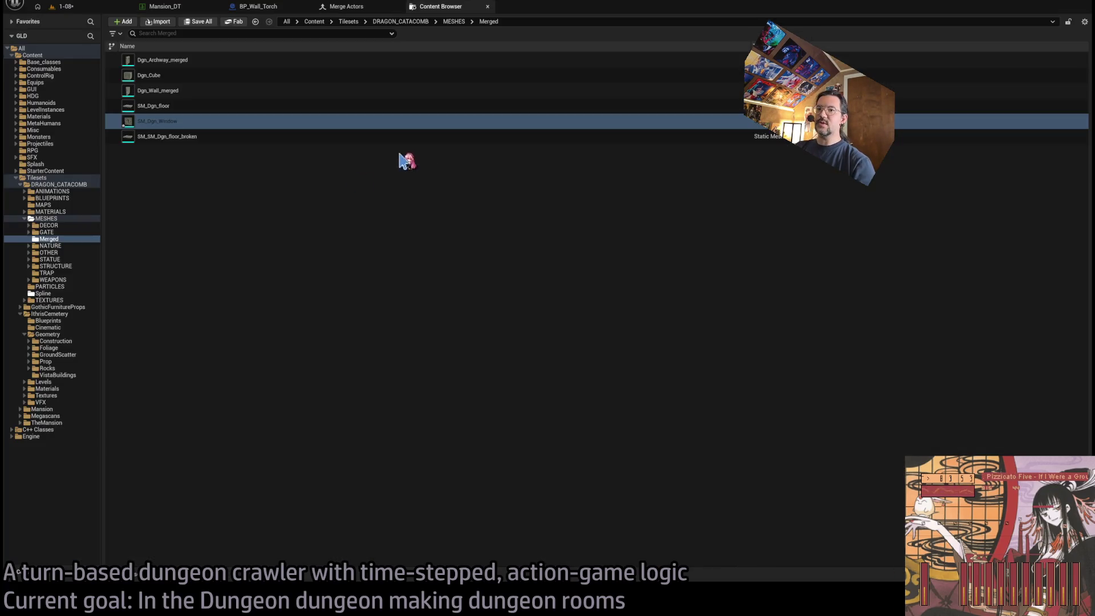
{"action": "left_click", "coordinate": [69, 7]}
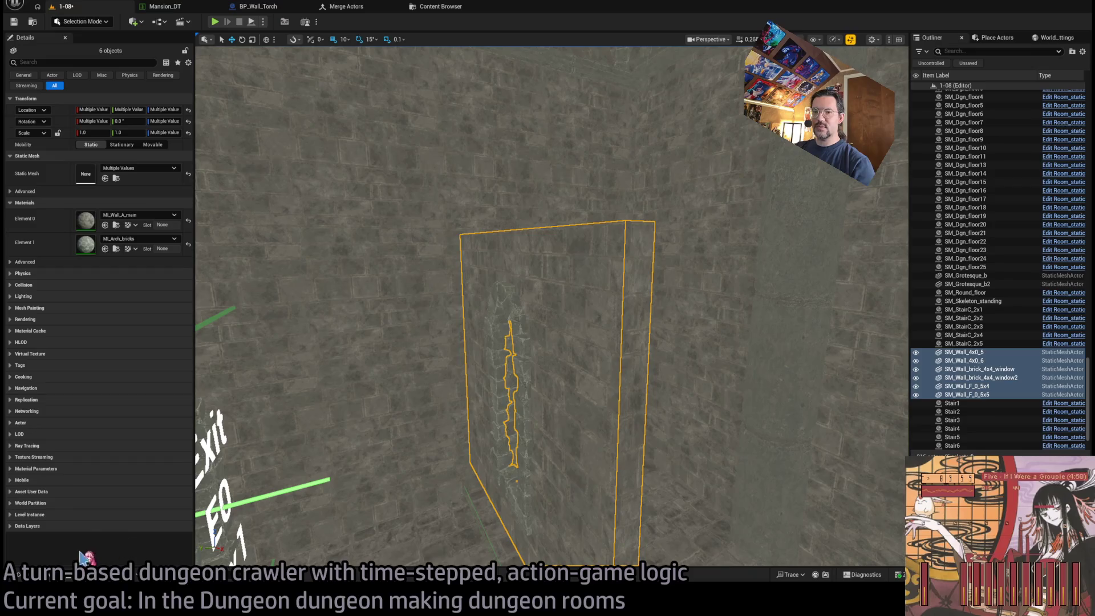
Step: Place SM_Dgn_Window from the Merged folder into the level, frame it, then delete it
{"action": "left_click", "coordinate": [18, 575]}
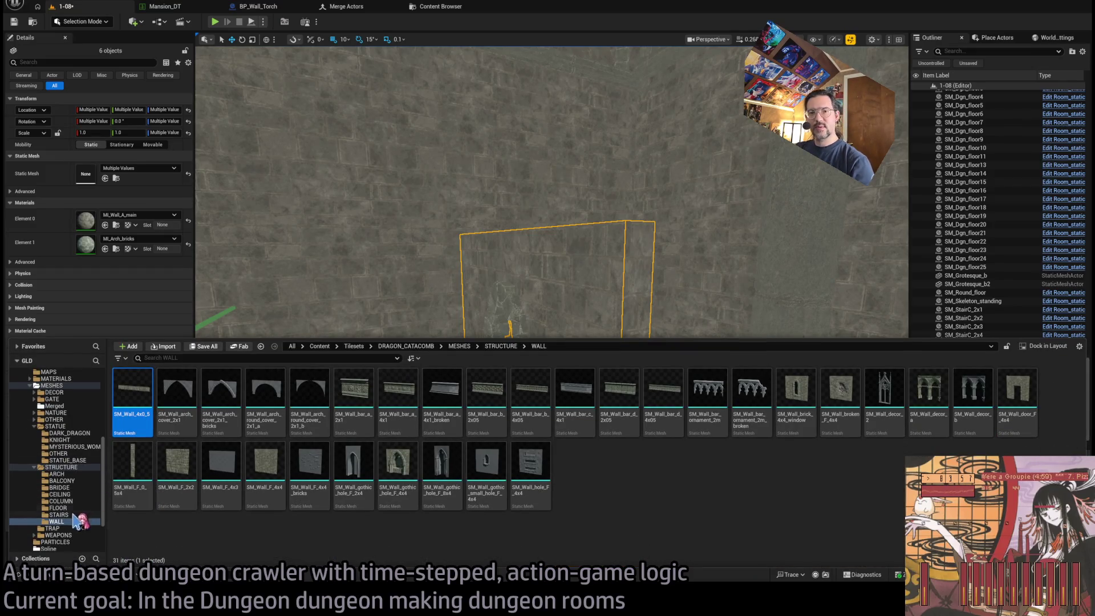
{"action": "left_click", "coordinate": [54, 405]}
{"action": "left_click_drag", "start_coordinate": [310, 406], "coordinate": [486, 285]}
{"action": "key", "text": "f"}
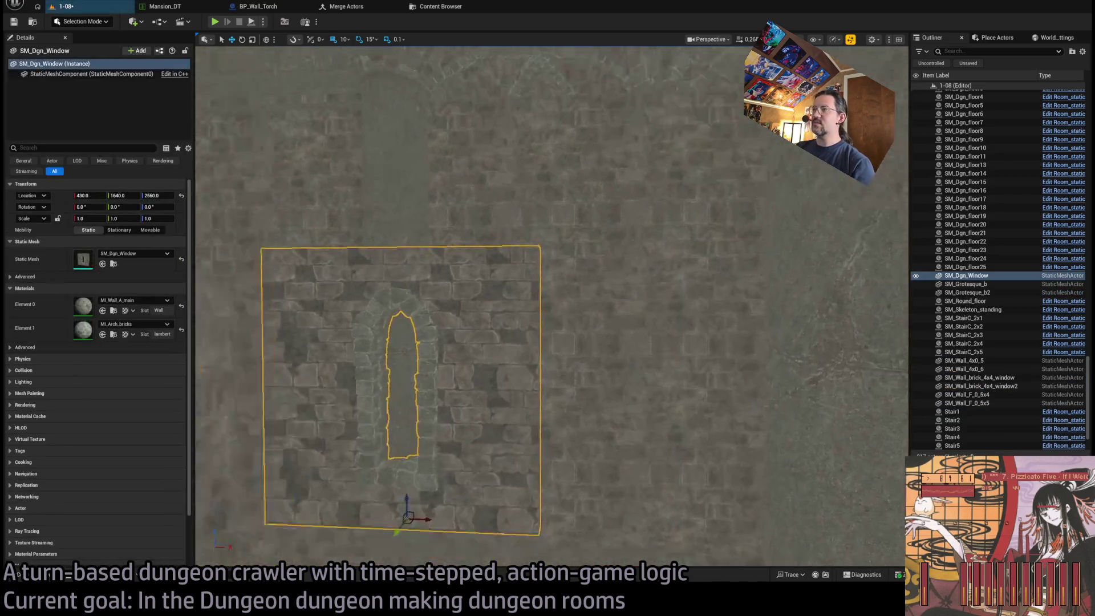
{"action": "left_click_drag", "start_coordinate": [301, 491], "coordinate": [300, 491]}
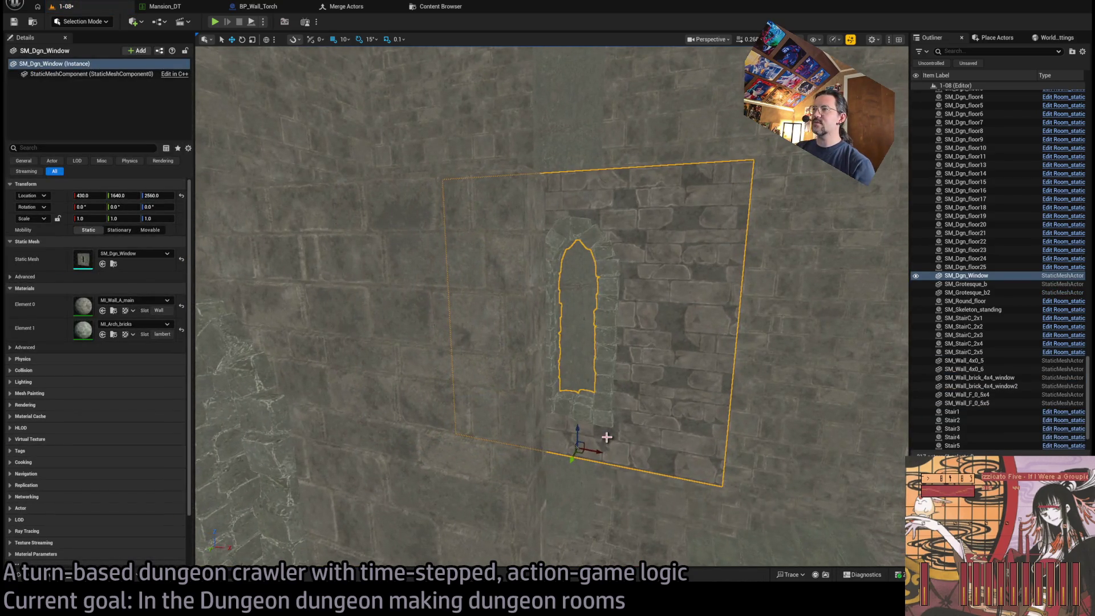
{"action": "key", "text": "Delete"}
{"action": "left_click", "coordinate": [48, 574]}
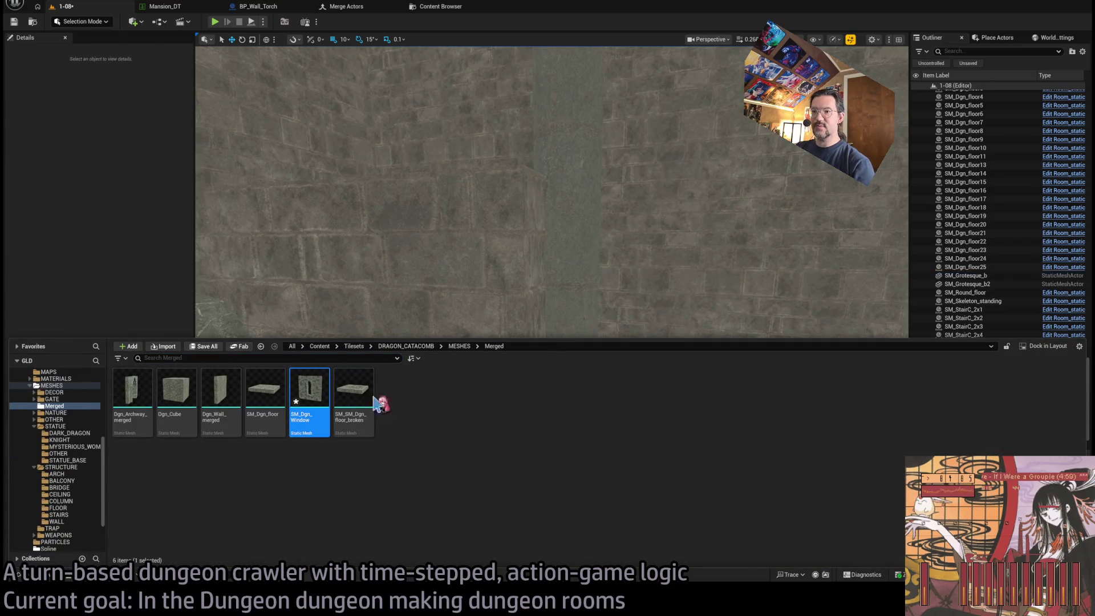
Step: Select the six wall pieces: SM_Wall_4x0_5, SM_Wall_F_0_5x4, SM_Wall_4x0_6, SM_Wall_F_0_5x5 and both brick window walls
{"action": "left_click", "coordinate": [365, 7]}
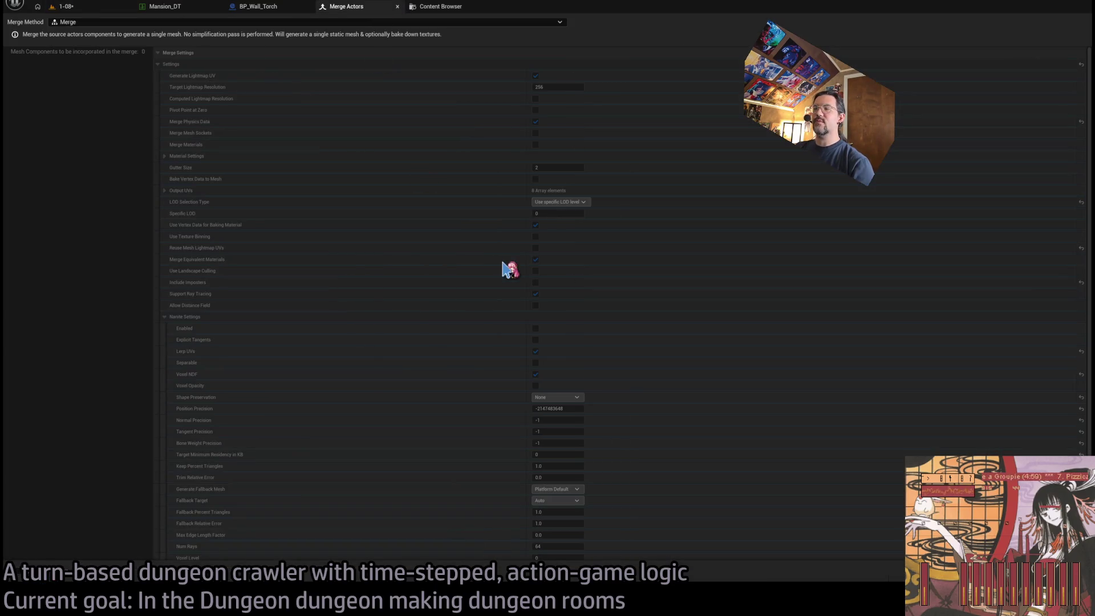
{"action": "left_click", "coordinate": [63, 6]}
{"action": "left_click", "coordinate": [516, 264]}
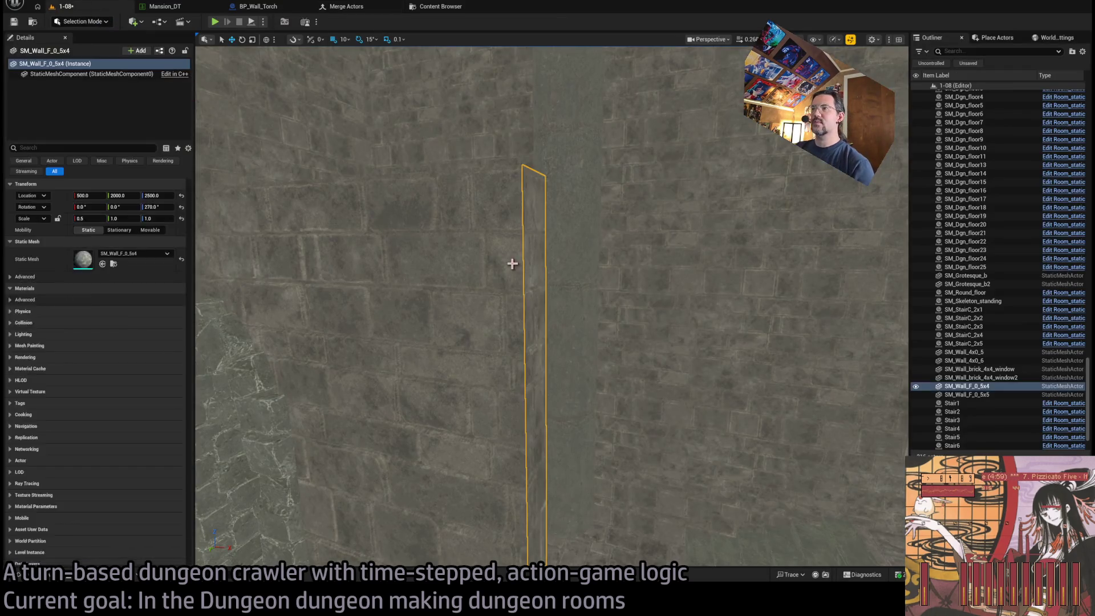
{"action": "left_click_drag", "start_coordinate": [532, 237], "coordinate": [518, 268]}
{"action": "left_click", "coordinate": [582, 408]}
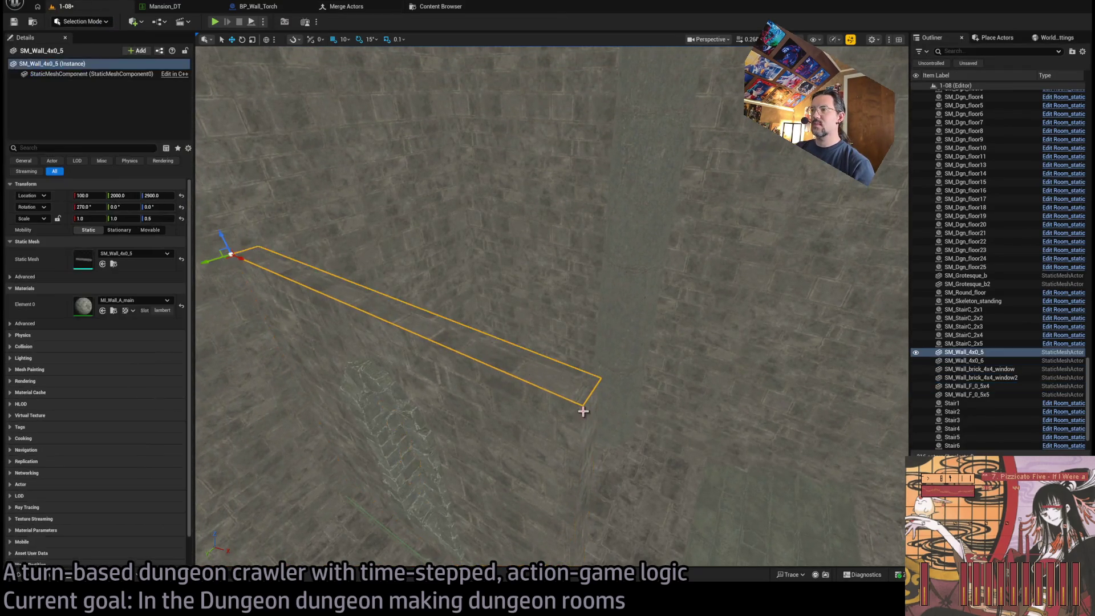
{"action": "left_click", "coordinate": [611, 407], "text": "ctrl"}
{"action": "left_click_drag", "start_coordinate": [610, 406], "coordinate": [593, 354]}
{"action": "mouse_move", "coordinate": [566, 477]}
{"action": "left_mouse_down"}
{"action": "mouse_move", "coordinate": [559, 451]}
{"action": "mouse_move", "coordinate": [566, 477]}
{"action": "left_mouse_up"}
{"action": "left_click", "coordinate": [566, 477], "text": "ctrl"}
{"action": "left_click", "coordinate": [616, 411], "text": "ctrl"}
{"action": "left_click_drag", "start_coordinate": [616, 410], "coordinate": [640, 370]}
{"action": "left_click", "coordinate": [572, 335], "text": "ctrl"}
{"action": "left_click_drag", "start_coordinate": [572, 335], "coordinate": [572, 325]}
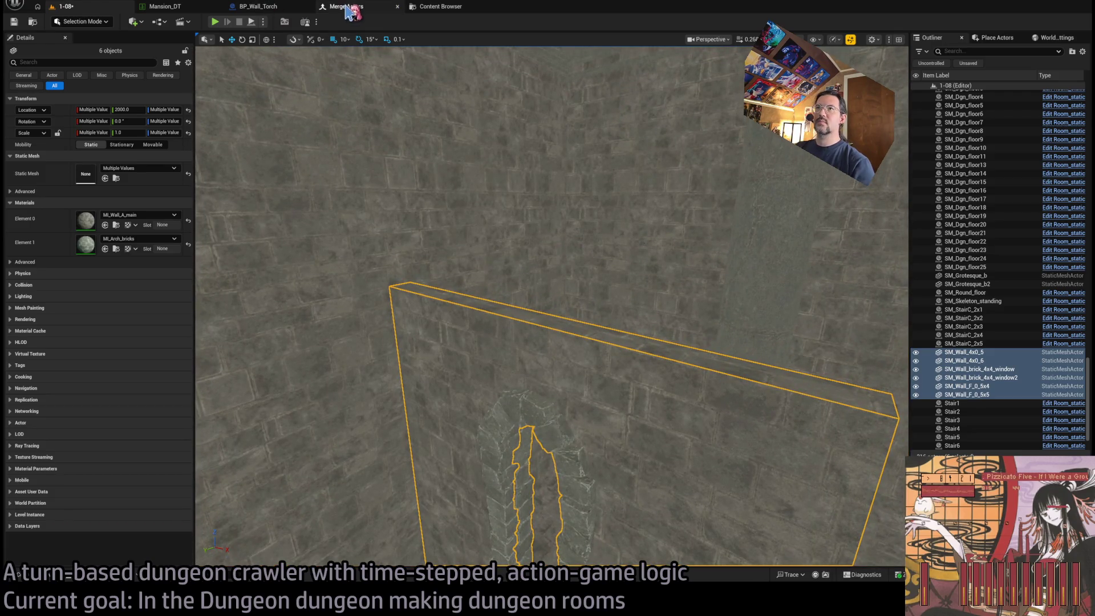
Step: In Merge Actors, enable Merge Physics Data and Bake Vertex Data to Mesh, leaving Merge Materials off
{"action": "left_click", "coordinate": [345, 6]}
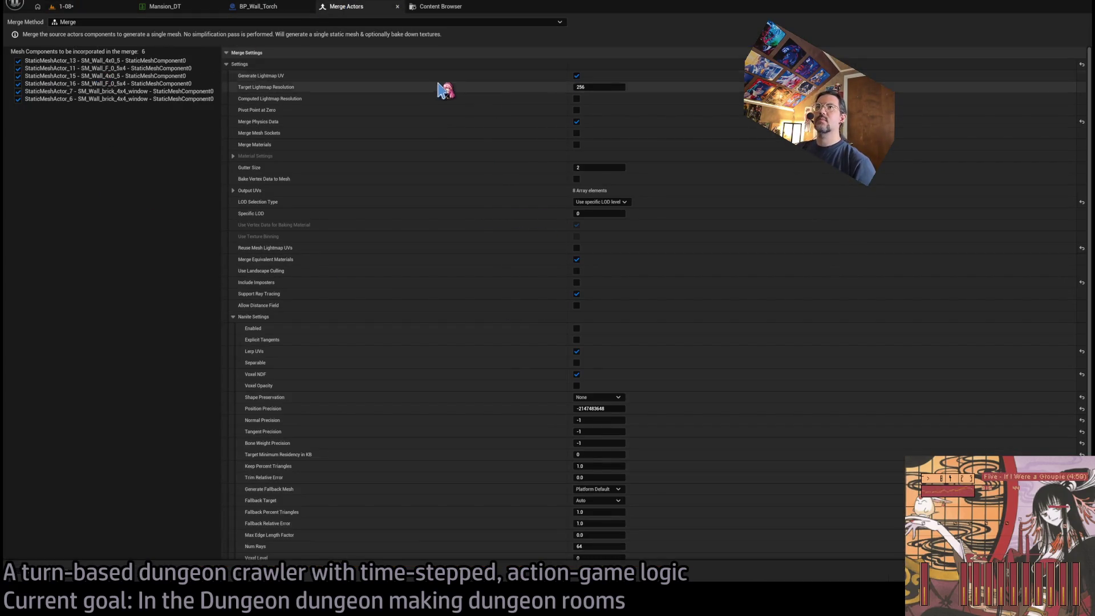
{"action": "left_click", "coordinate": [577, 121]}
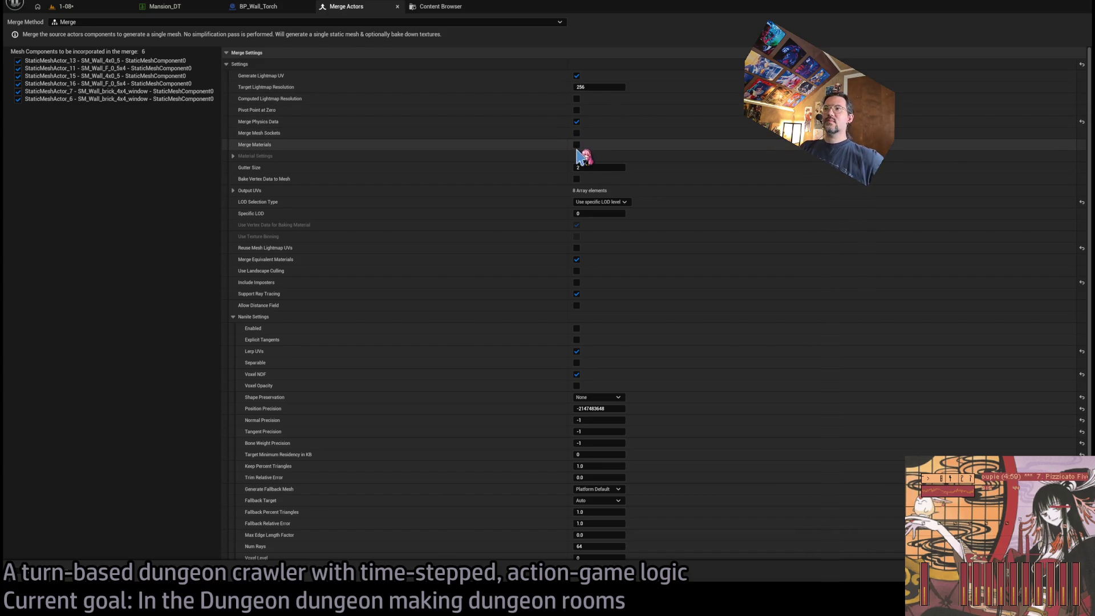
{"action": "left_click", "coordinate": [576, 144]}
{"action": "left_click", "coordinate": [577, 144]}
{"action": "left_click", "coordinate": [577, 145]}
{"action": "left_click", "coordinate": [576, 144]}
{"action": "left_click", "coordinate": [577, 145]}
{"action": "left_click", "coordinate": [576, 144]}
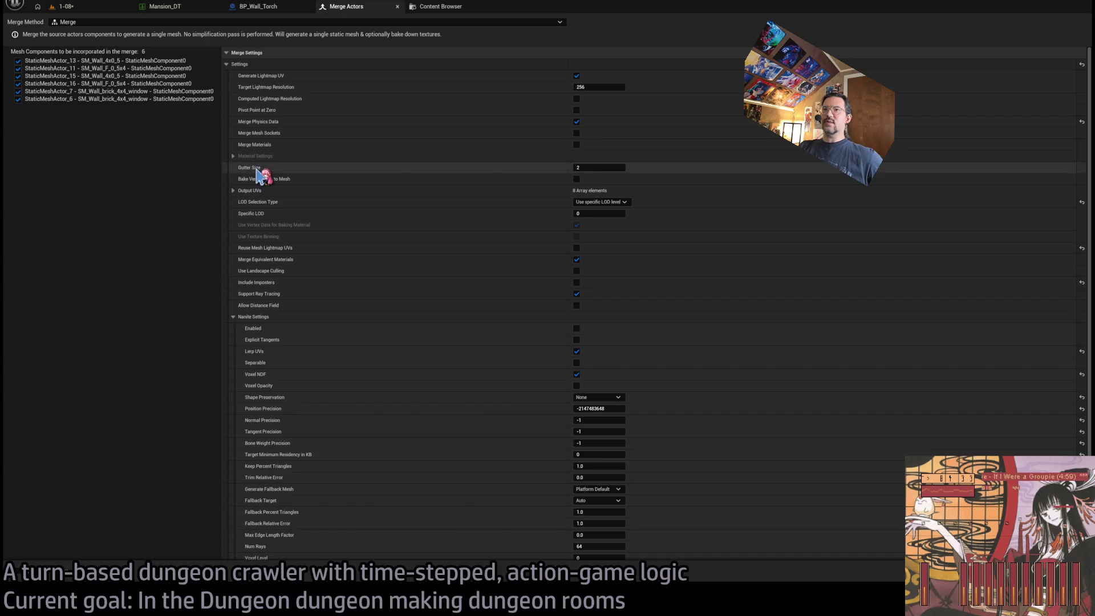
{"action": "left_click", "coordinate": [232, 156]}
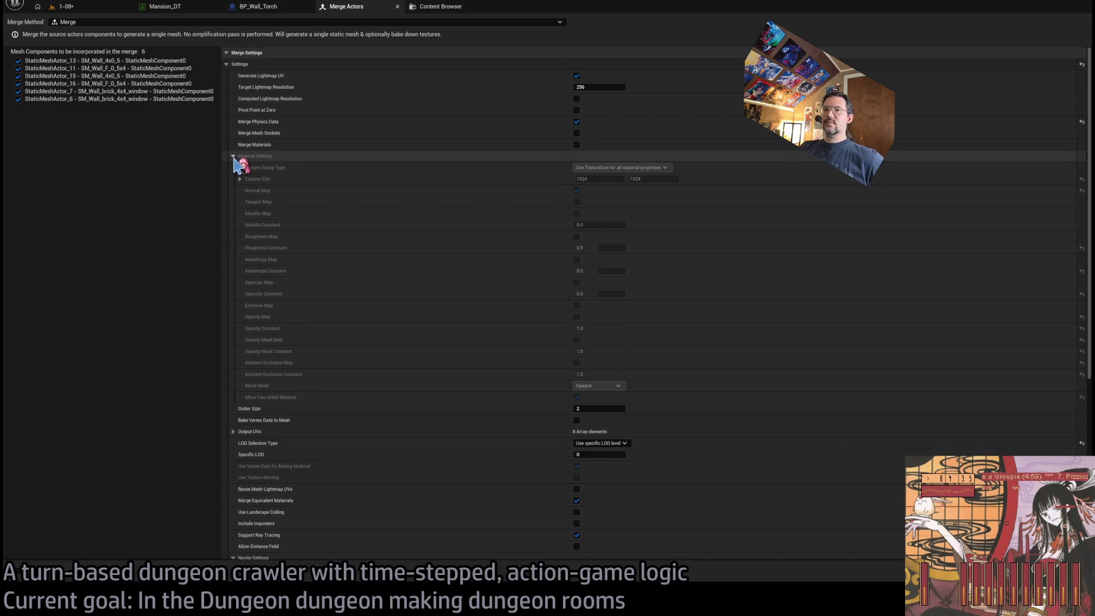
{"action": "left_click", "coordinate": [235, 157]}
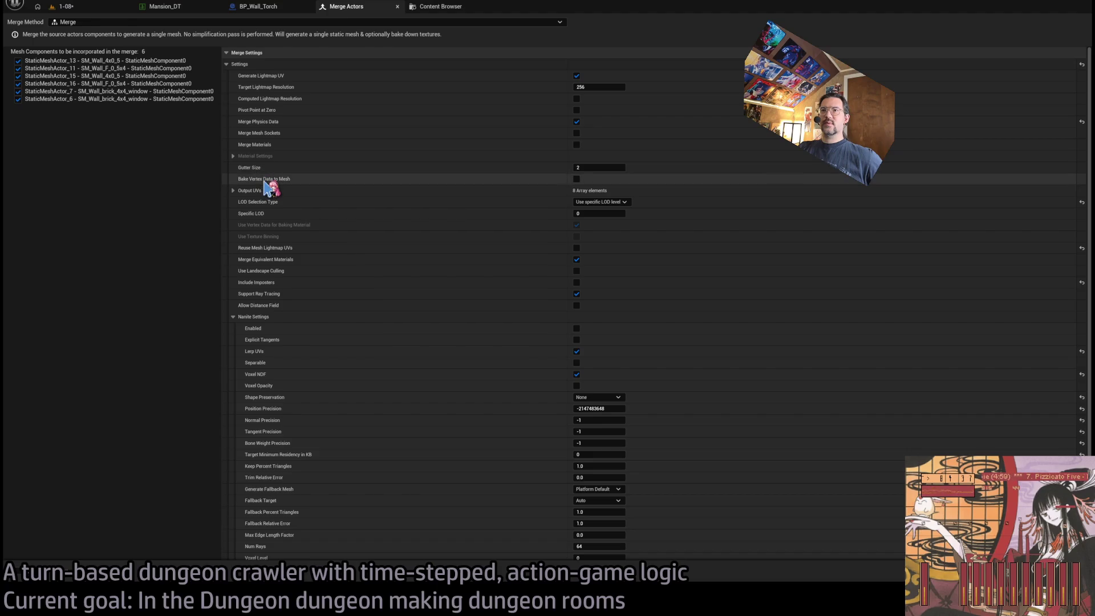
{"action": "left_click", "coordinate": [576, 179]}
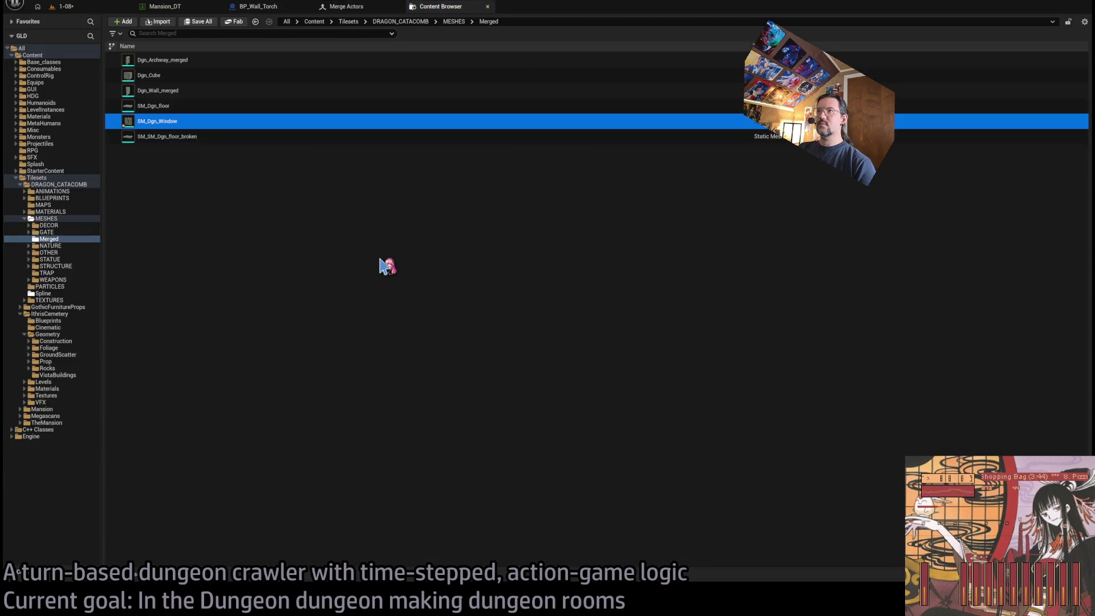
Step: Close the extra asset browser, test-place SM_Dgn_Window in the room, then delete it
{"action": "left_click", "coordinate": [64, 6]}
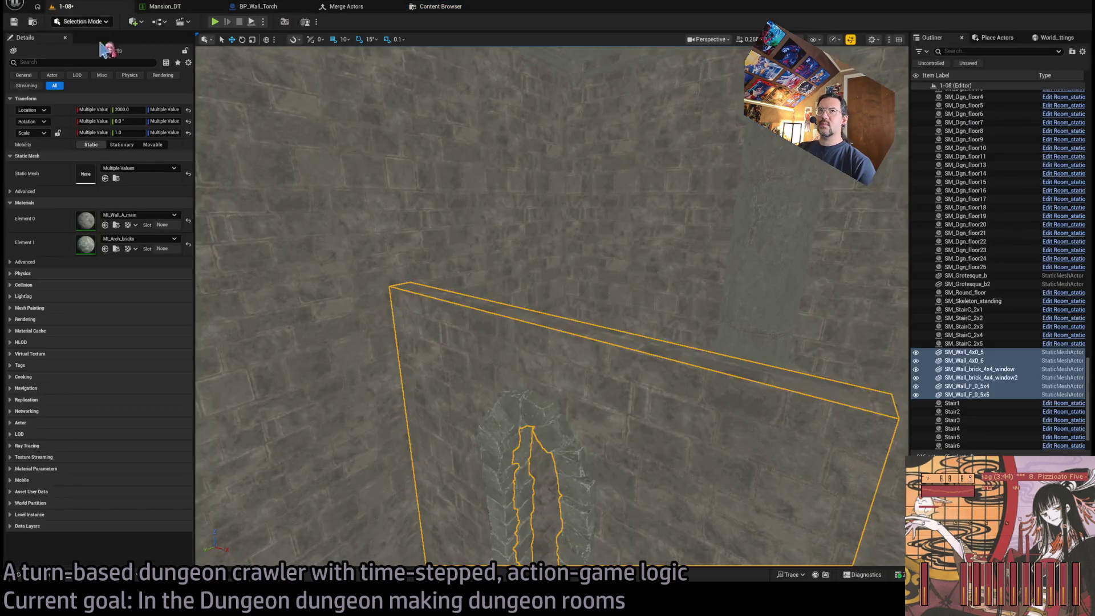
{"action": "middle_click", "coordinate": [450, 7]}
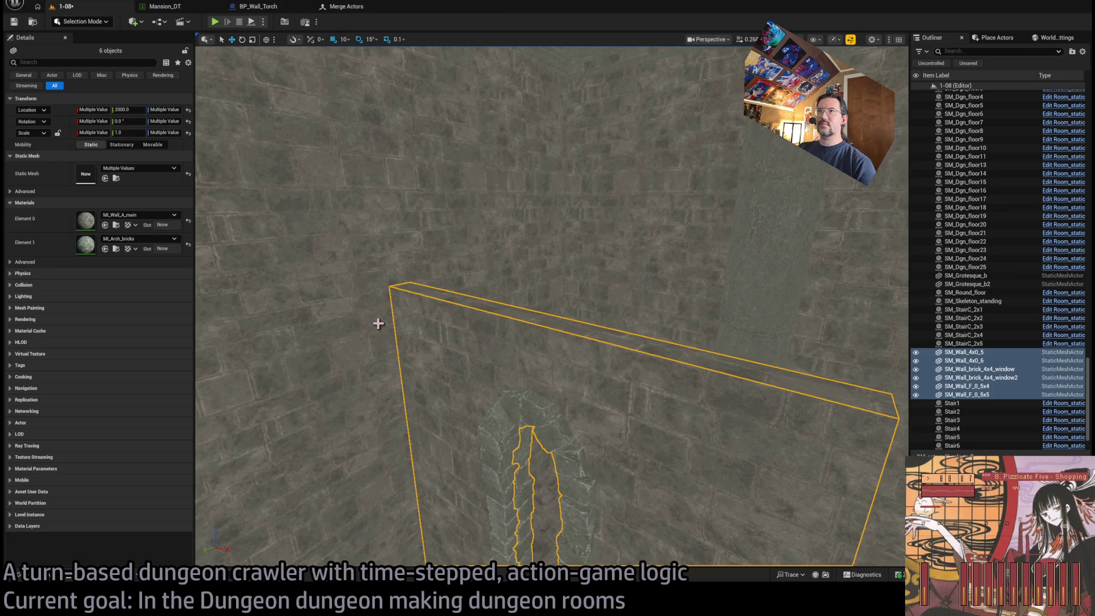
{"action": "left_click", "coordinate": [23, 574]}
{"action": "mouse_move", "coordinate": [310, 399]}
{"action": "left_mouse_down"}
{"action": "mouse_move", "coordinate": [344, 262]}
{"action": "mouse_move", "coordinate": [440, 420]}
{"action": "mouse_move", "coordinate": [687, 267]}
{"action": "mouse_move", "coordinate": [682, 416]}
{"action": "mouse_move", "coordinate": [638, 445]}
{"action": "mouse_move", "coordinate": [631, 422]}
{"action": "mouse_move", "coordinate": [627, 451]}
{"action": "mouse_move", "coordinate": [503, 417]}
{"action": "left_mouse_up"}
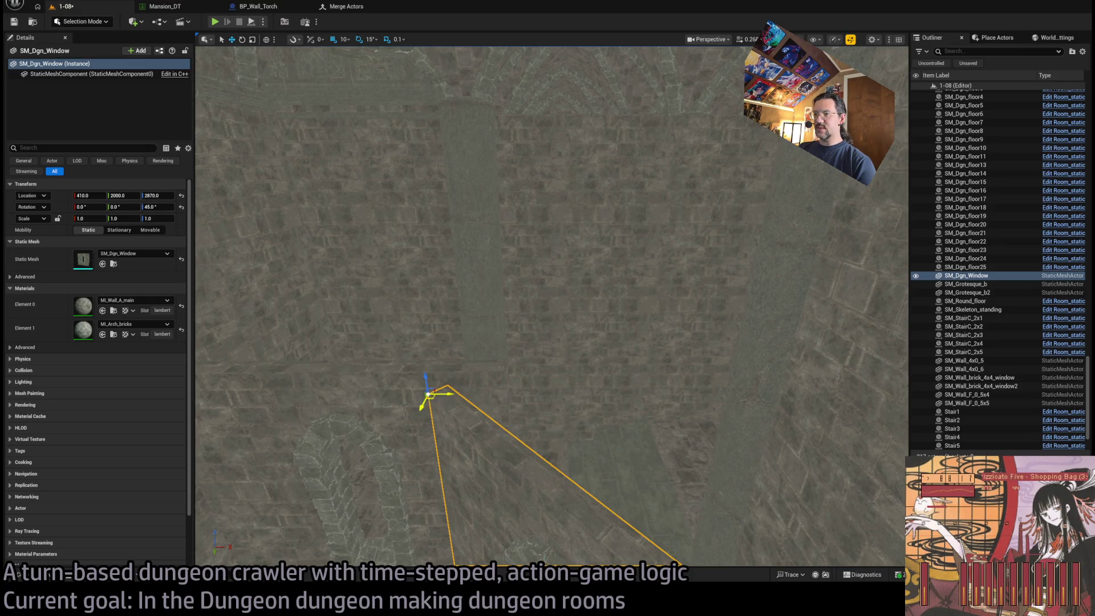
{"action": "mouse_move", "coordinate": [497, 339]}
{"action": "left_mouse_down"}
{"action": "mouse_move", "coordinate": [485, 413]}
{"action": "mouse_move", "coordinate": [451, 419]}
{"action": "left_mouse_up"}
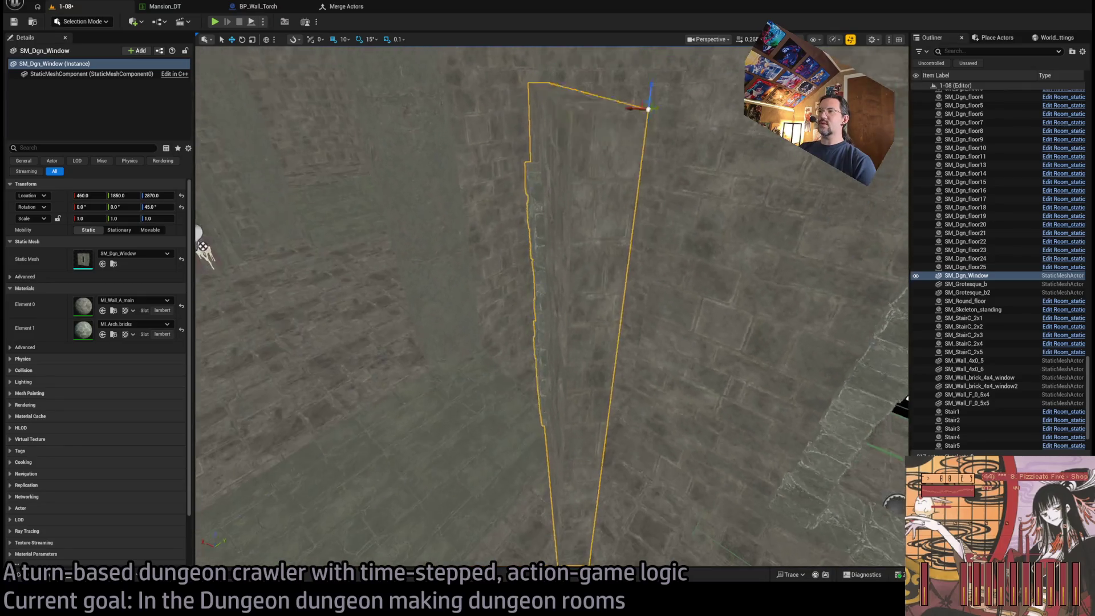
{"action": "key", "text": "Delete"}
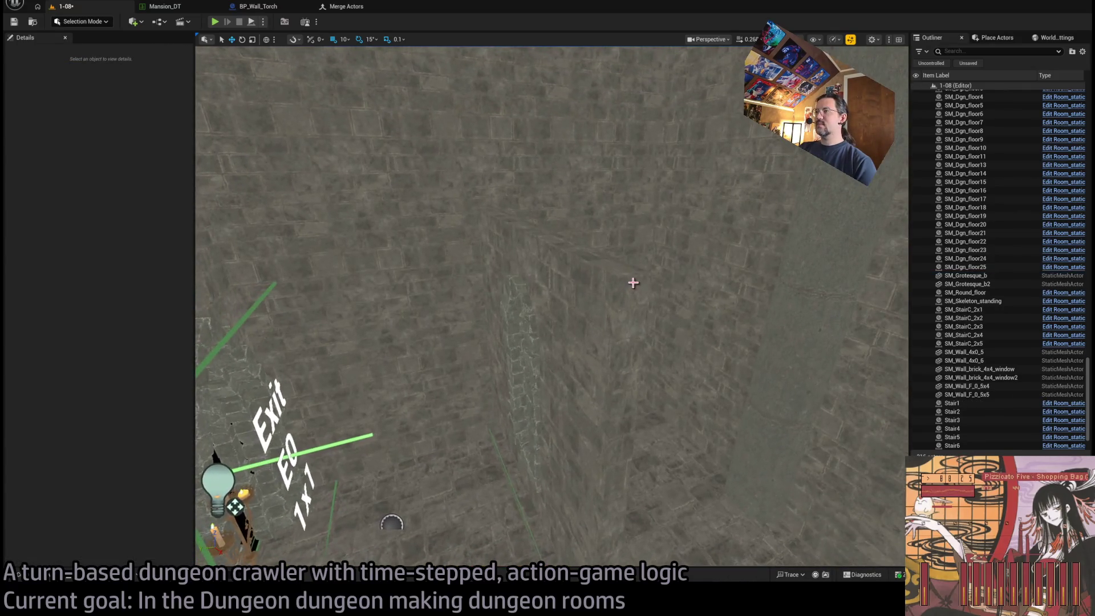
Step: Delete the loose SM_Wall pieces from the room
{"action": "left_click", "coordinate": [633, 283]}
{"action": "key", "text": "Delete"}
{"action": "mouse_move", "coordinate": [550, 513]}
{"action": "left_mouse_down"}
{"action": "mouse_move", "coordinate": [551, 538]}
{"action": "mouse_move", "coordinate": [612, 342]}
{"action": "mouse_move", "coordinate": [679, 455]}
{"action": "mouse_move", "coordinate": [787, 496]}
{"action": "left_mouse_up"}
{"action": "left_click", "coordinate": [543, 320]}
{"action": "key", "text": "Delete"}
Step: Select the merged wall Dgn_Wall_merged7 beside the gap
{"action": "key", "text": "ctrl+space"}
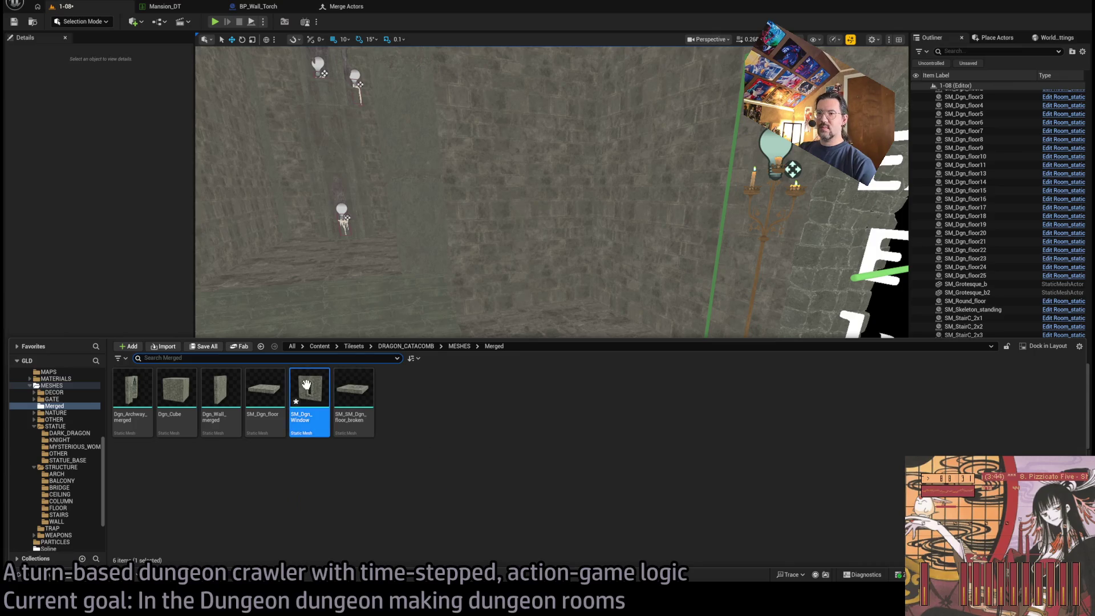
{"action": "mouse_move", "coordinate": [328, 314]}
{"action": "left_mouse_down"}
{"action": "mouse_move", "coordinate": [286, 313]}
{"action": "mouse_move", "coordinate": [285, 257]}
{"action": "left_mouse_up"}
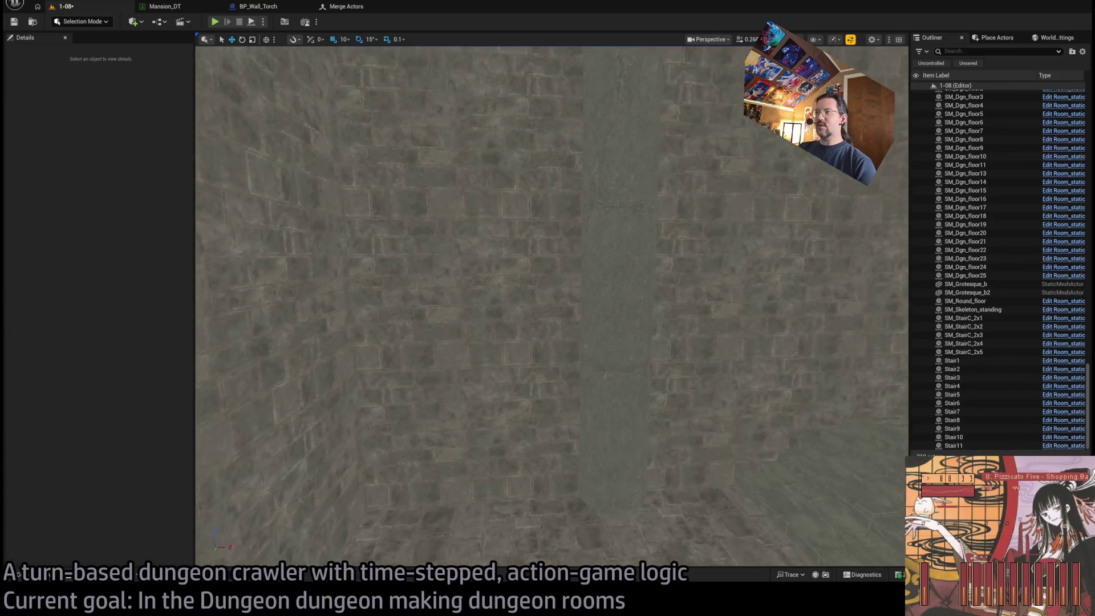
{"action": "left_click", "coordinate": [645, 387]}
Step: Swap Dgn_Wall_merged7's mesh to SM_Dgn_Window and frame it
{"action": "key", "text": "ctrl+space"}
{"action": "left_click_drag", "start_coordinate": [548, 342], "coordinate": [593, 319]}
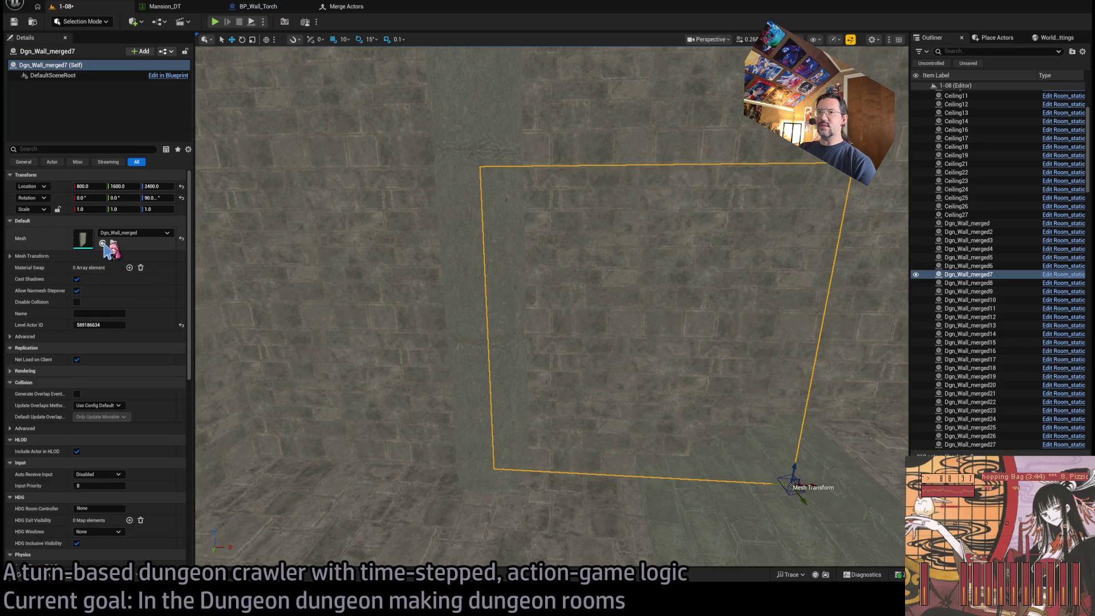
{"action": "left_click", "coordinate": [102, 244]}
{"action": "key", "text": "f"}
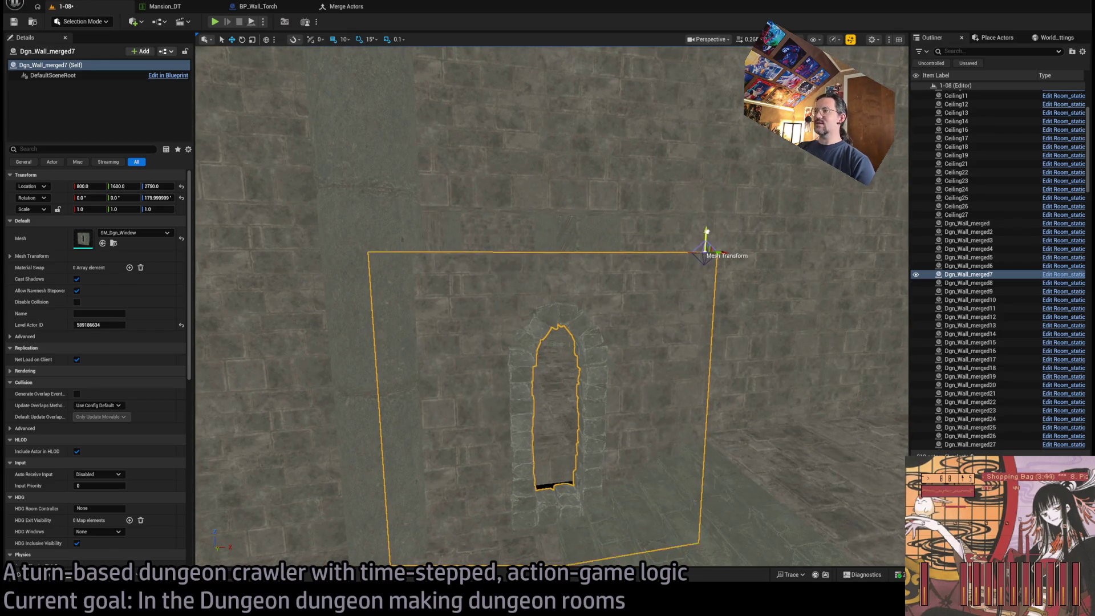
{"action": "scroll", "coordinate": [551, 308], "scroll_direction": "up", "scroll_amount": 5}
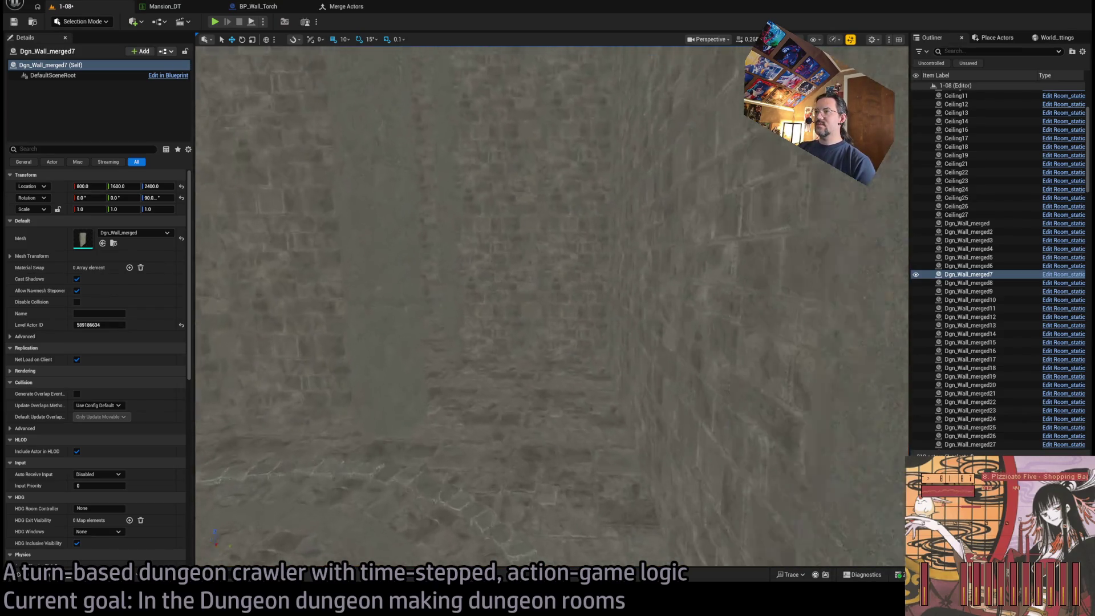
Step: Swap Dgn_Wall_merged22's mesh to SM_Dgn_Window and rotate it to face correctly
{"action": "left_click", "coordinate": [606, 370]}
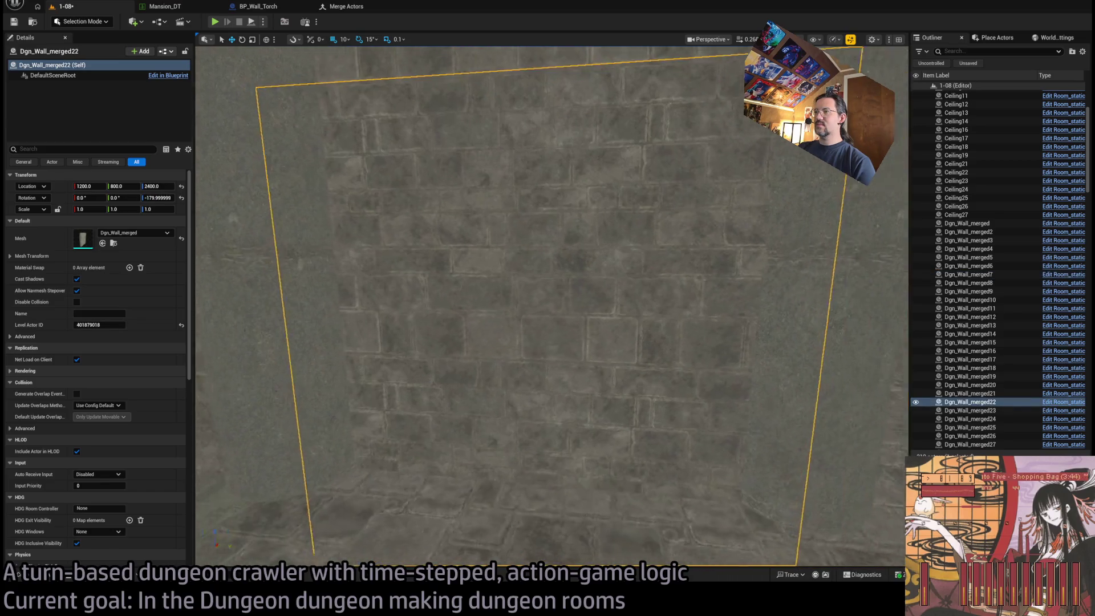
{"action": "key", "text": "f"}
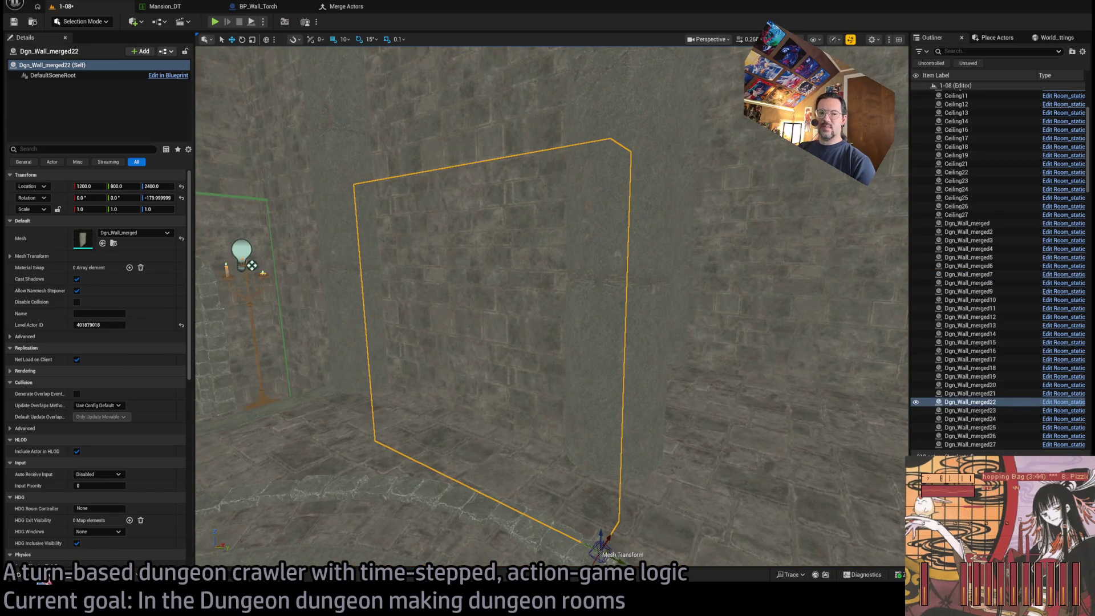
{"action": "key", "text": "ctrl+space"}
{"action": "mouse_move", "coordinate": [310, 399]}
{"action": "left_mouse_down"}
{"action": "mouse_move", "coordinate": [191, 288]}
{"action": "mouse_move", "coordinate": [108, 240]}
{"action": "left_mouse_up"}
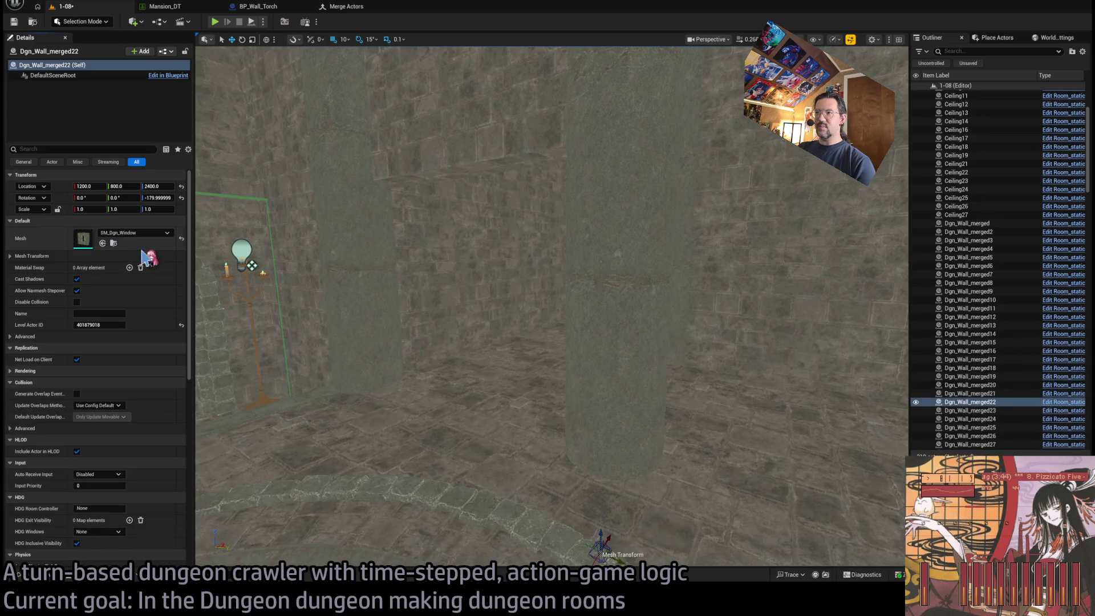
{"action": "left_click_drag", "start_coordinate": [450, 362], "coordinate": [490, 388]}
{"action": "key", "text": "e"}
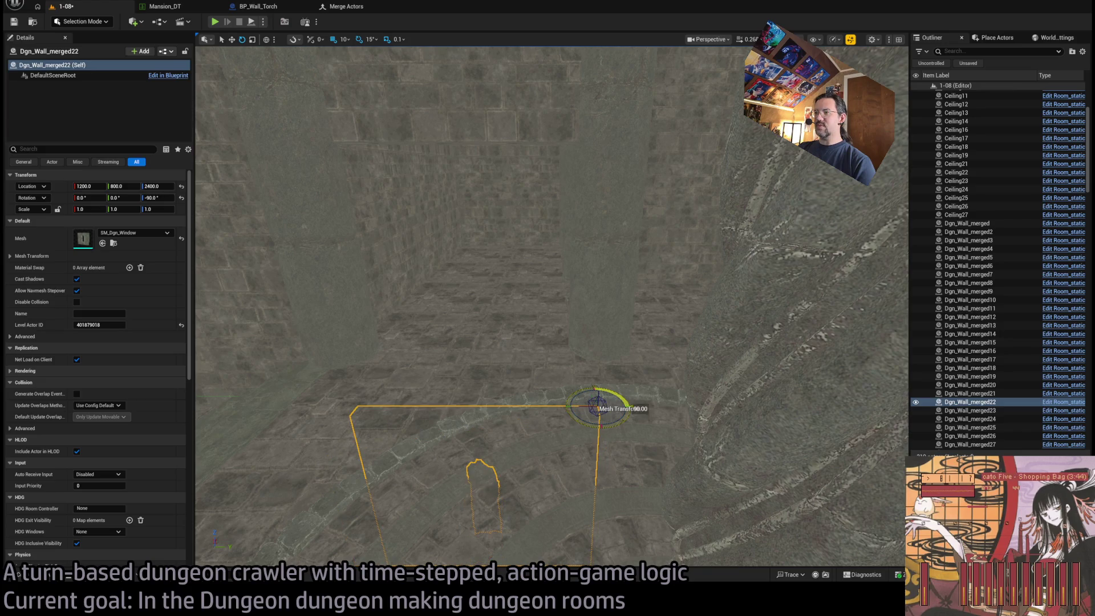
{"action": "mouse_move", "coordinate": [612, 399]}
{"action": "left_mouse_down"}
{"action": "mouse_move", "coordinate": [561, 414]}
{"action": "mouse_move", "coordinate": [468, 478]}
{"action": "left_mouse_up"}
{"action": "key", "text": "ctrl+space"}
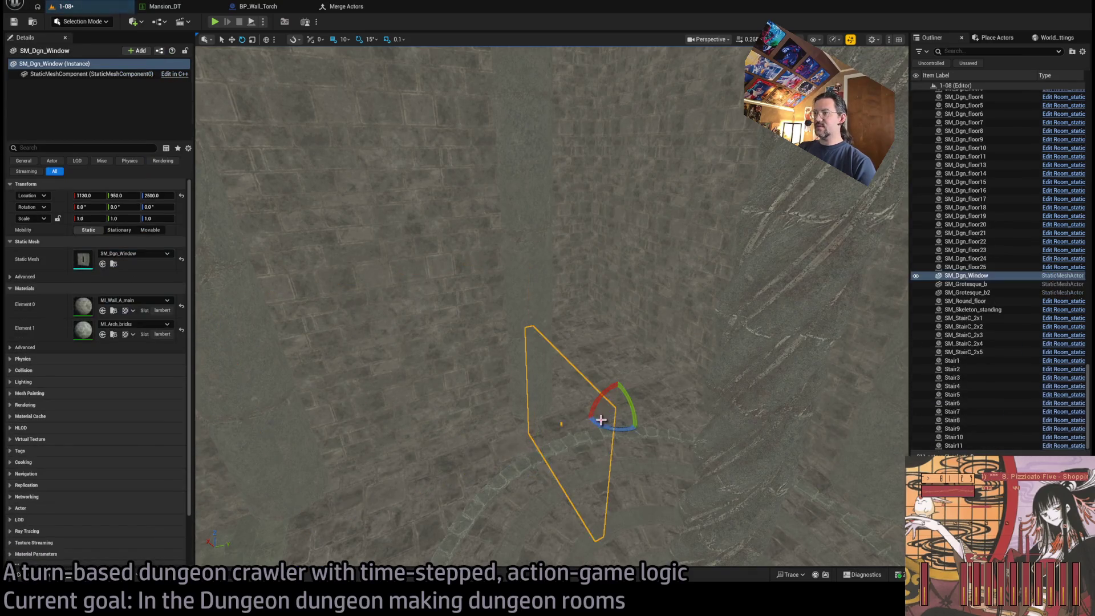